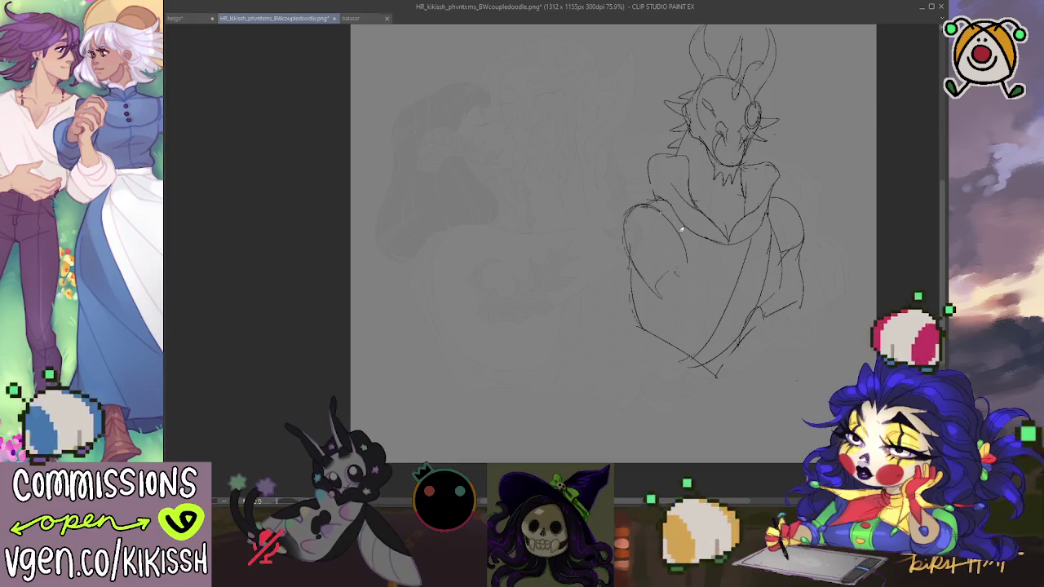
Step: Sketch a round shield outline over the left arm, undoing one stray arc, and circle a small inner oval
drag(634, 268, 629, 208)
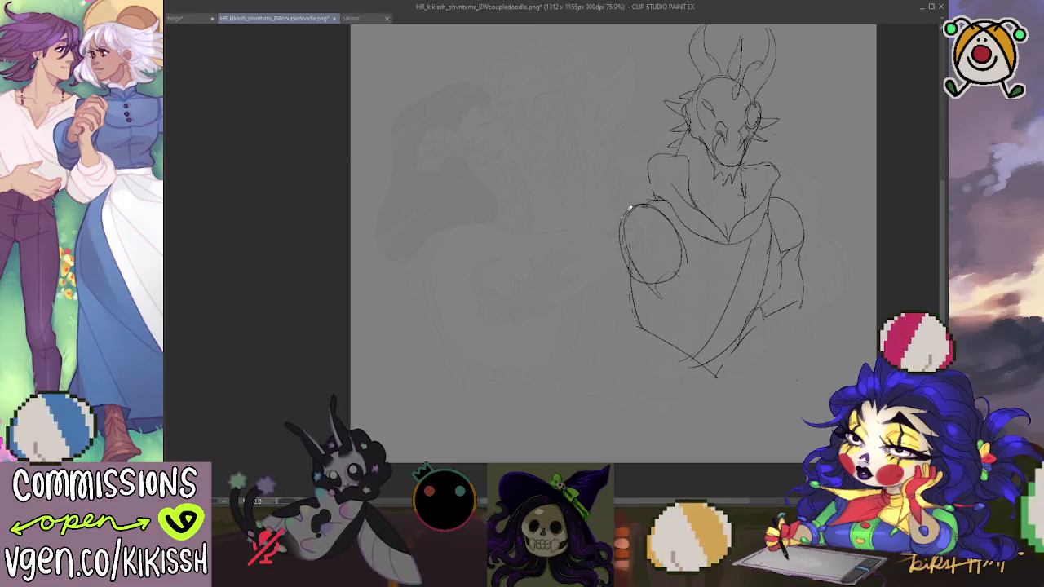
key(ctrl+z)
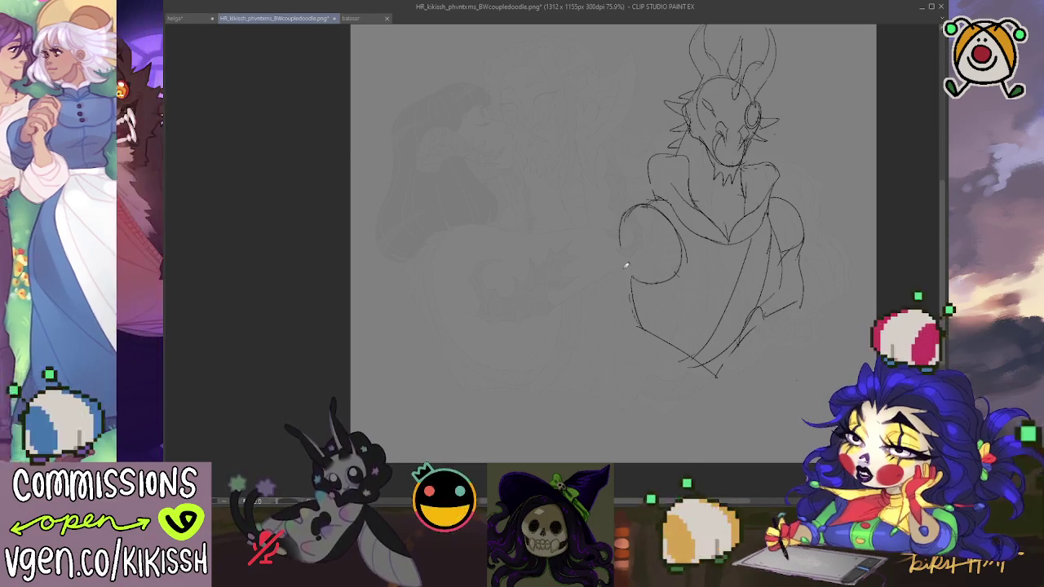
mouse_move(626, 245)
mouse_down()
mouse_move(651, 282)
mouse_move(630, 238)
mouse_up()
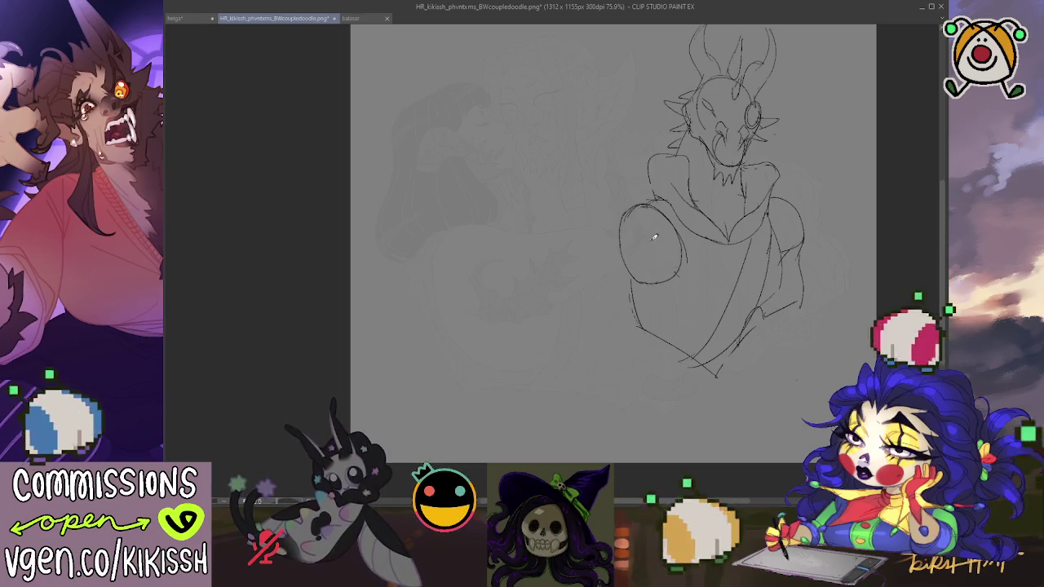
drag(649, 233, 659, 241)
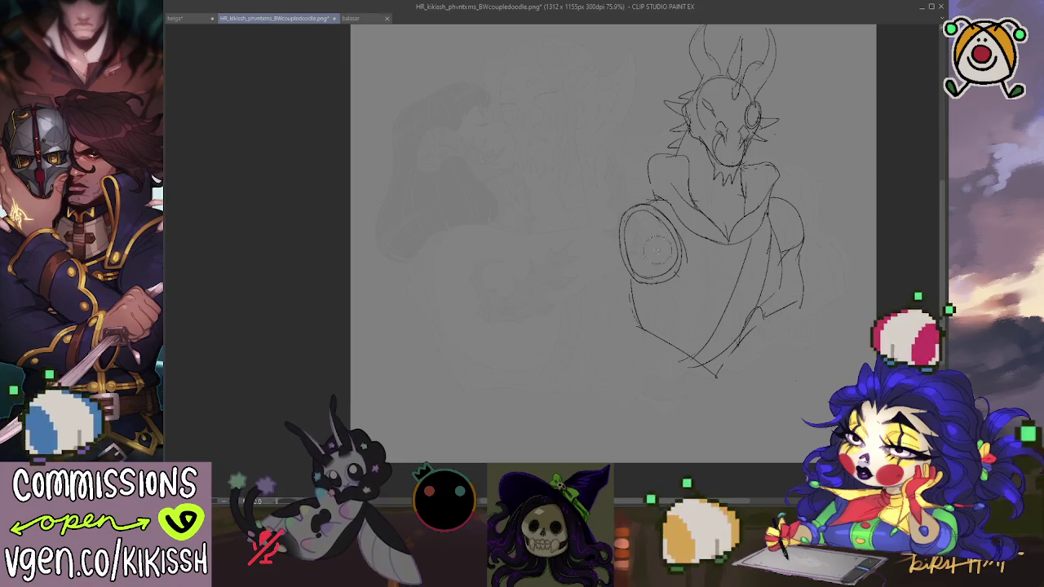
Step: Add an inner circle, black pupil, black crescent, white ring and pupil highlight to the shield eye
drag(661, 232, 658, 226)
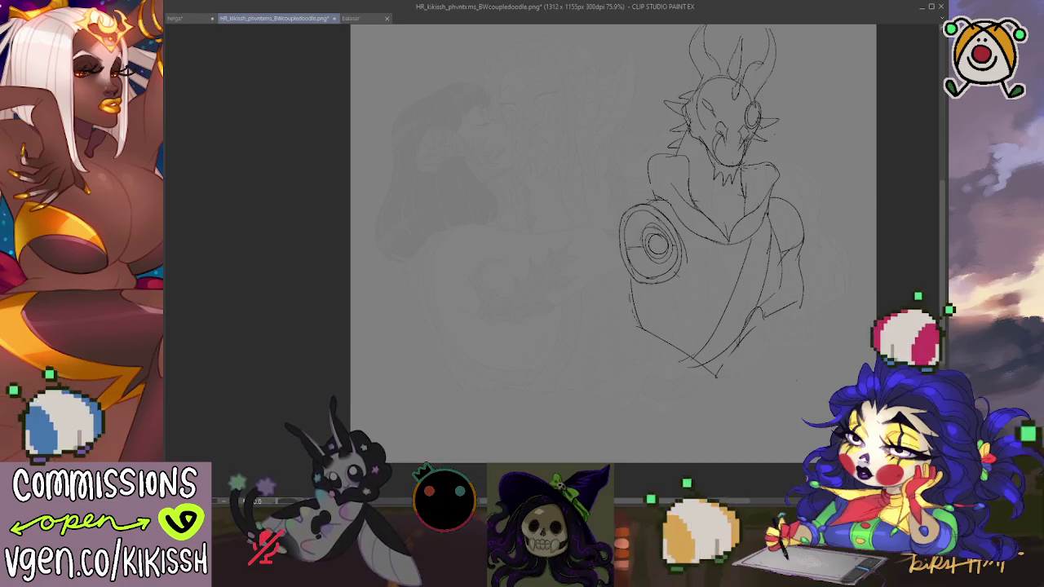
click(659, 243)
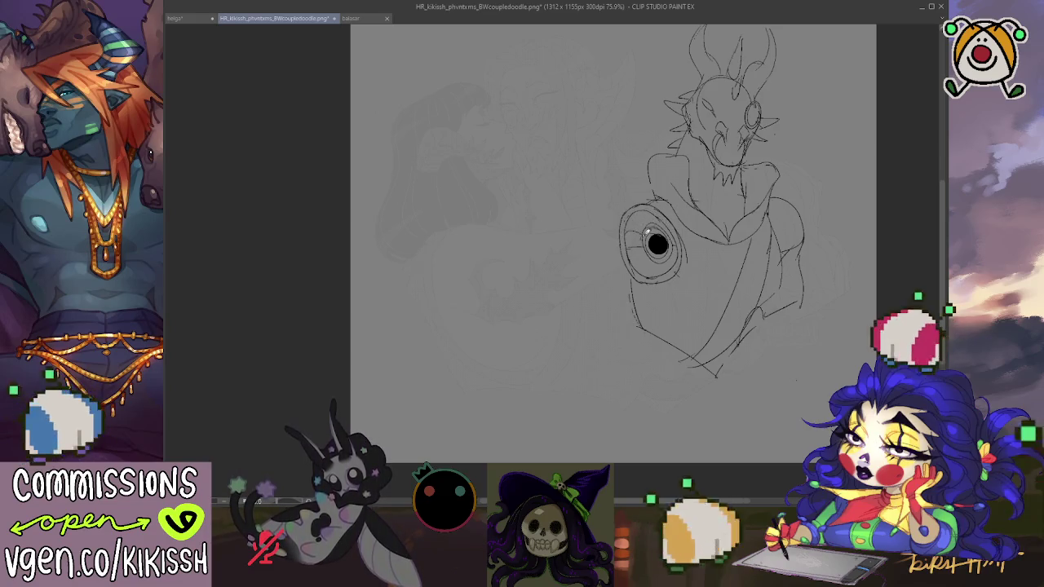
drag(650, 211, 654, 220)
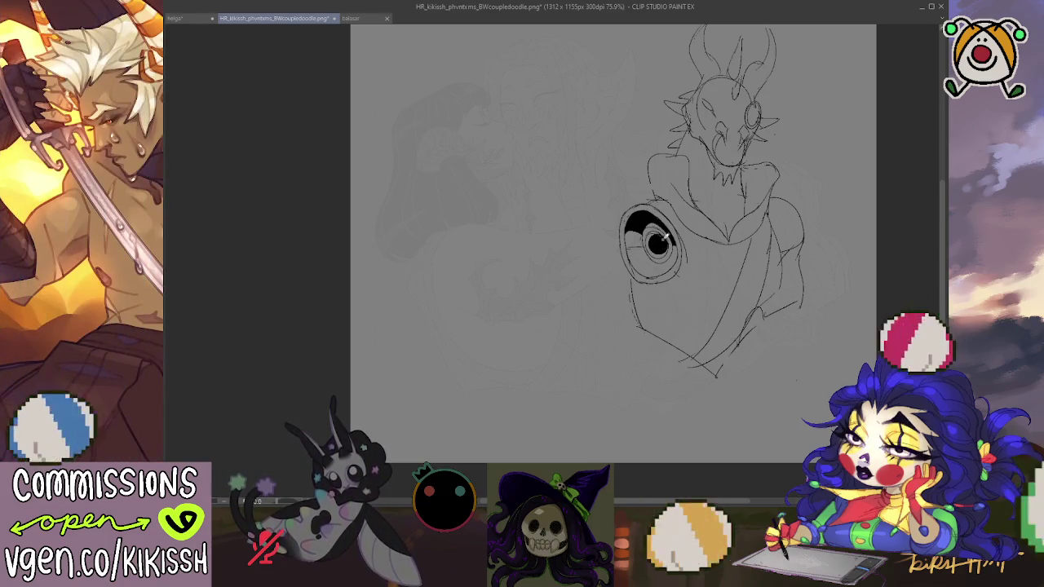
drag(656, 232, 651, 239)
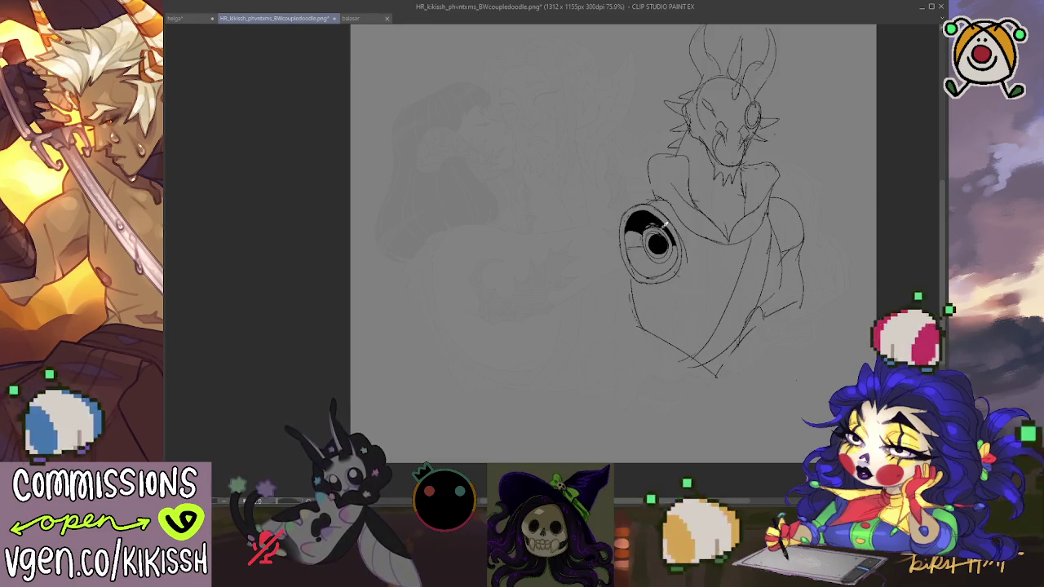
drag(654, 217, 661, 243)
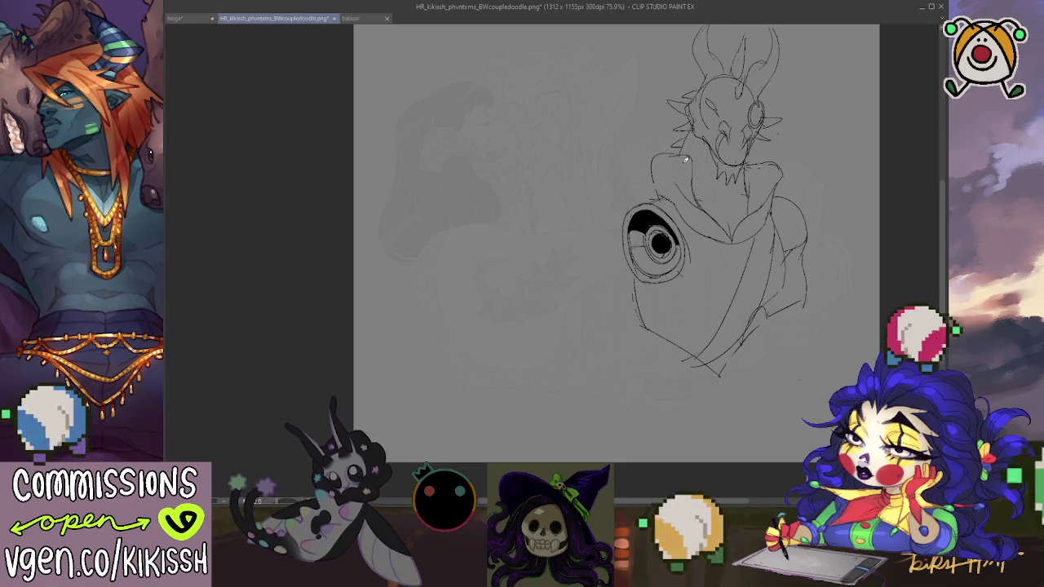
Step: Sketch jaw and neck strokes on the dragon, undo a head stroke, and bring up the balasar reference
drag(686, 151, 671, 139)
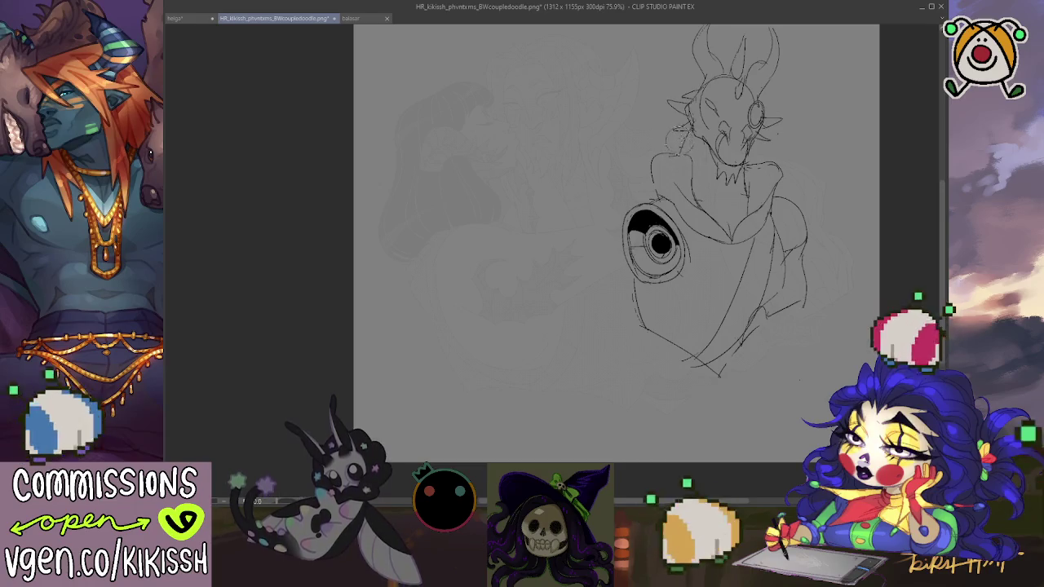
drag(694, 85, 671, 104)
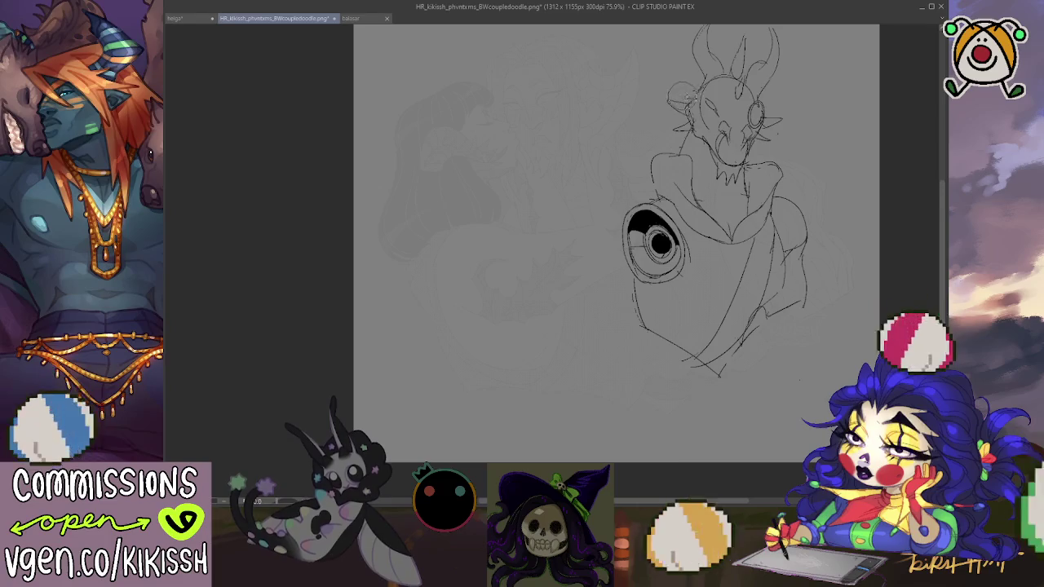
key(ctrl+z)
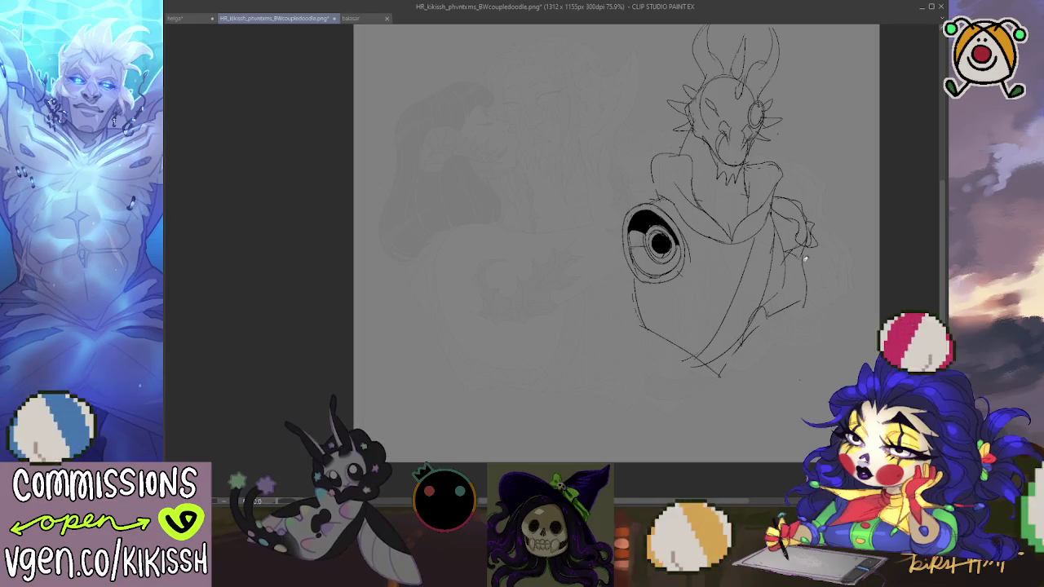
click(353, 18)
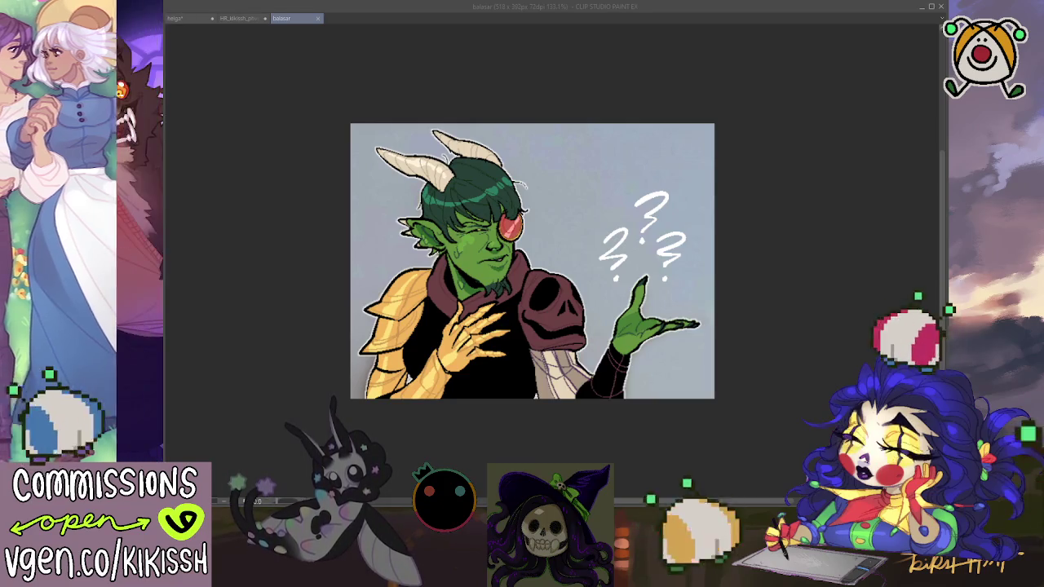
Step: Switch from balasar back to the BWcoupledoodle document with Ctrl+Shift+Tab
key(ctrl+shift+Tab)
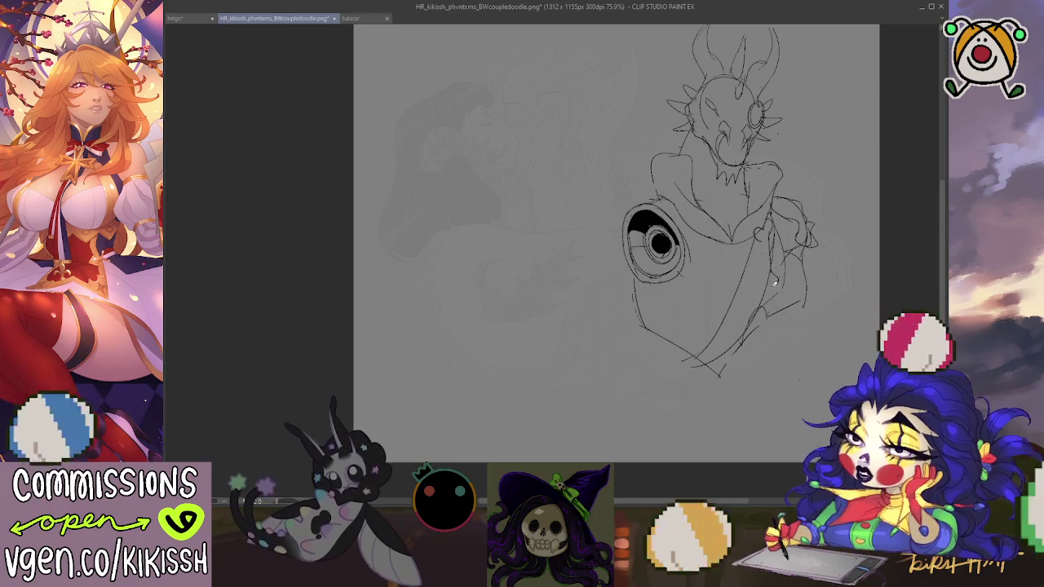
Step: Sketch several curved strokes along the figure's right side
drag(770, 284, 765, 235)
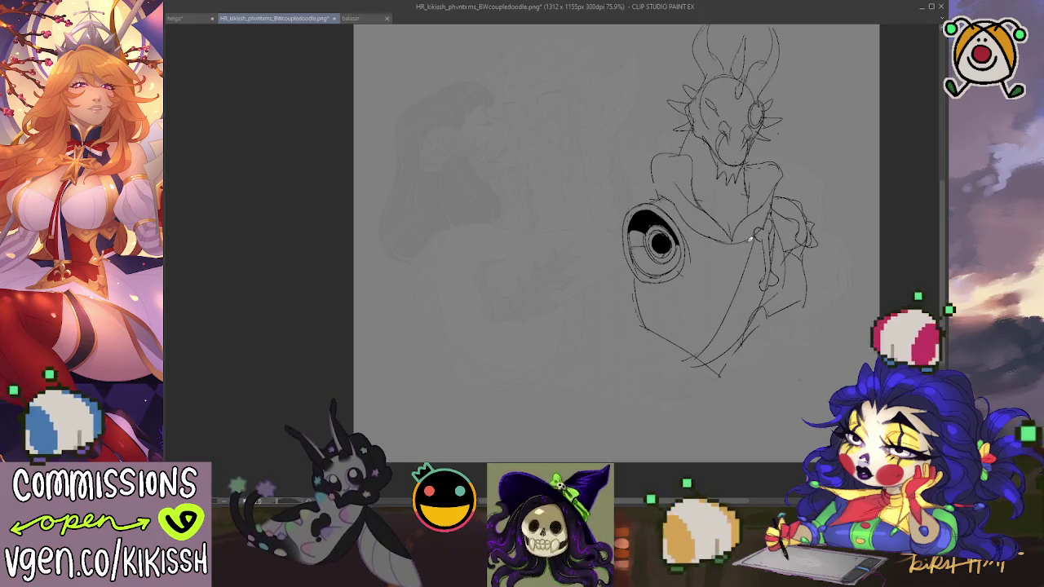
drag(755, 271, 757, 237)
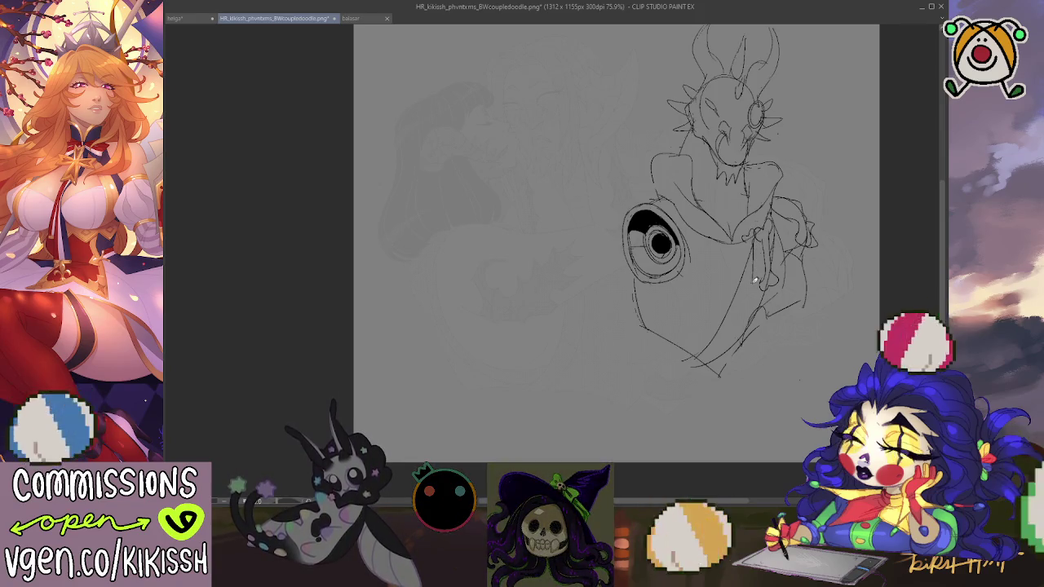
drag(749, 281, 750, 243)
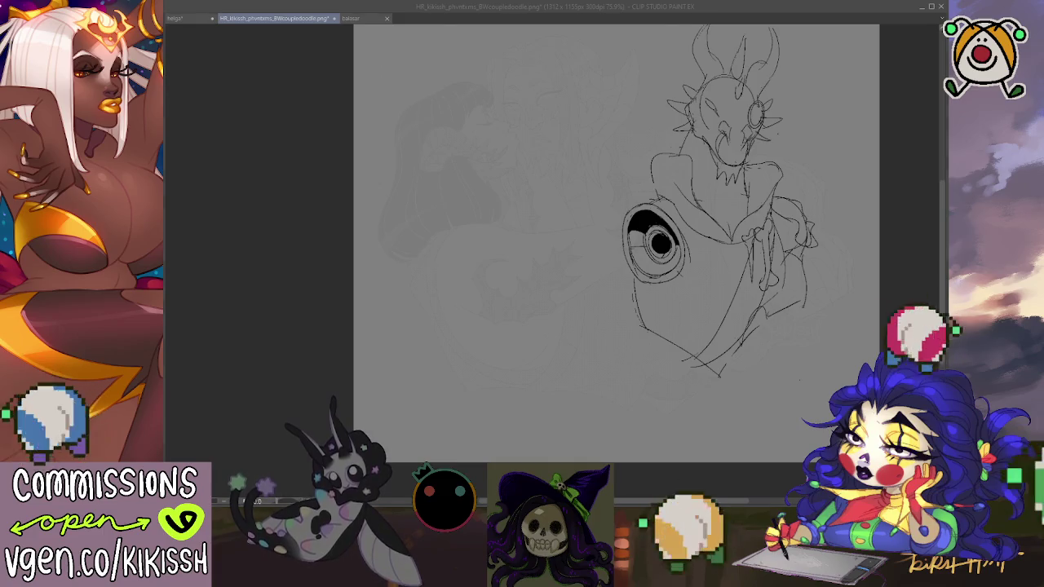
Step: Add jagged spiky strokes under the creature's chin
key(alt+Tab)
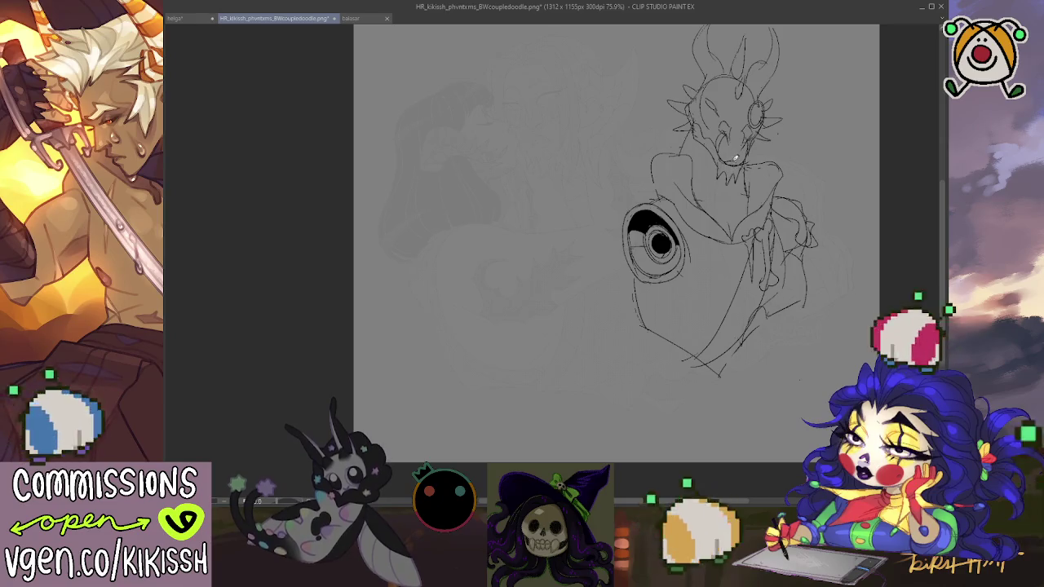
mouse_move(718, 159)
mouse_down()
mouse_move(739, 179)
mouse_move(780, 174)
mouse_up()
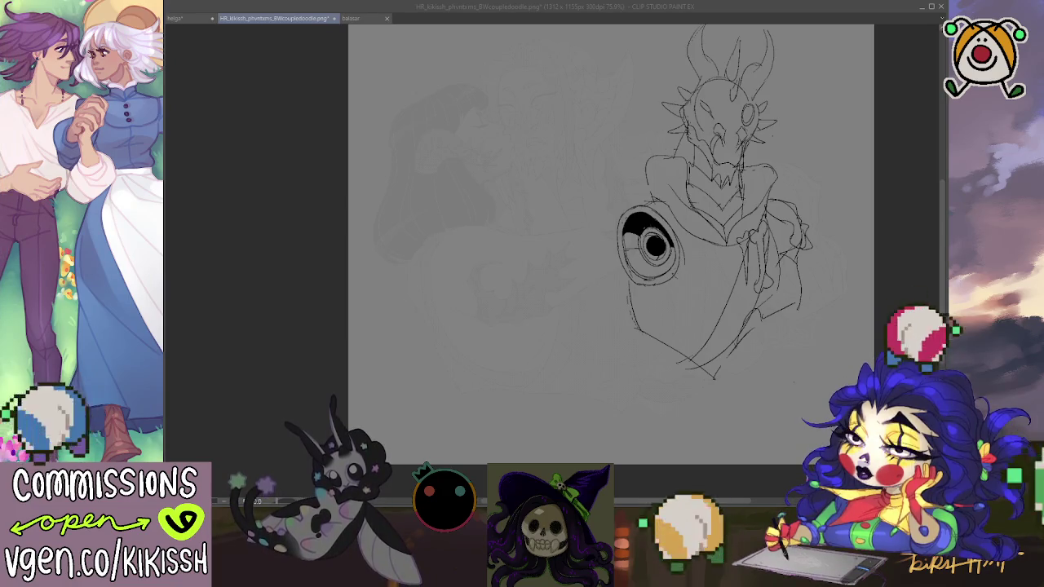
click(808, 176)
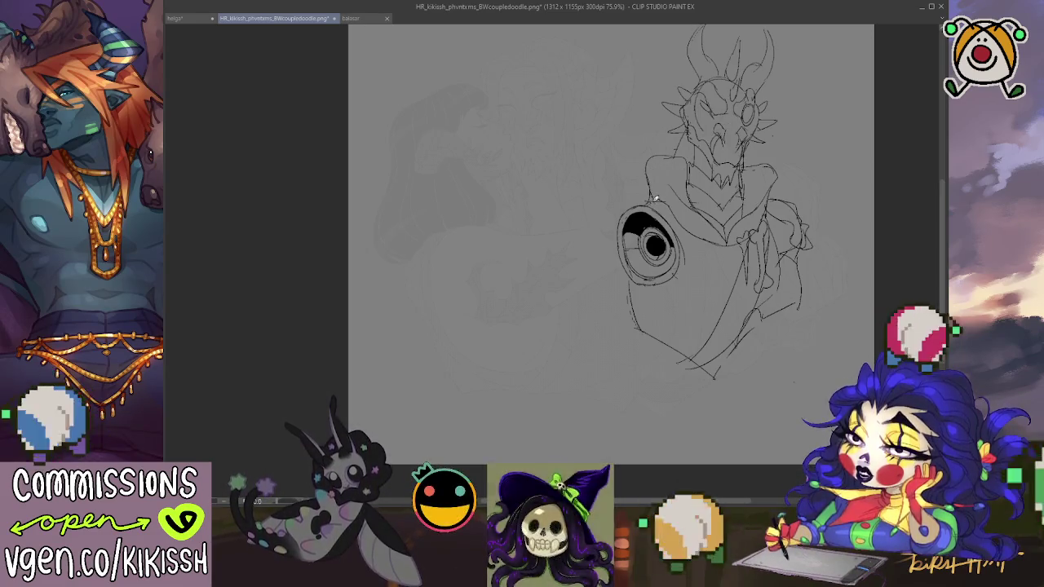
scroll(821, 216, down, 2)
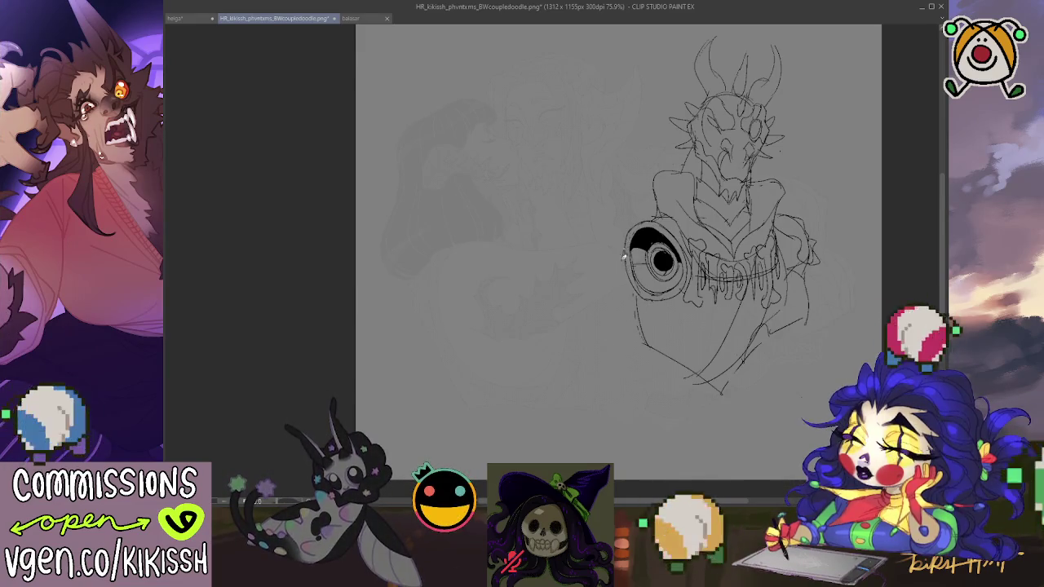
Step: Trace the eye circle's left edge and add strokes to the robe's lower right, redrawing one
drag(623, 263, 635, 304)
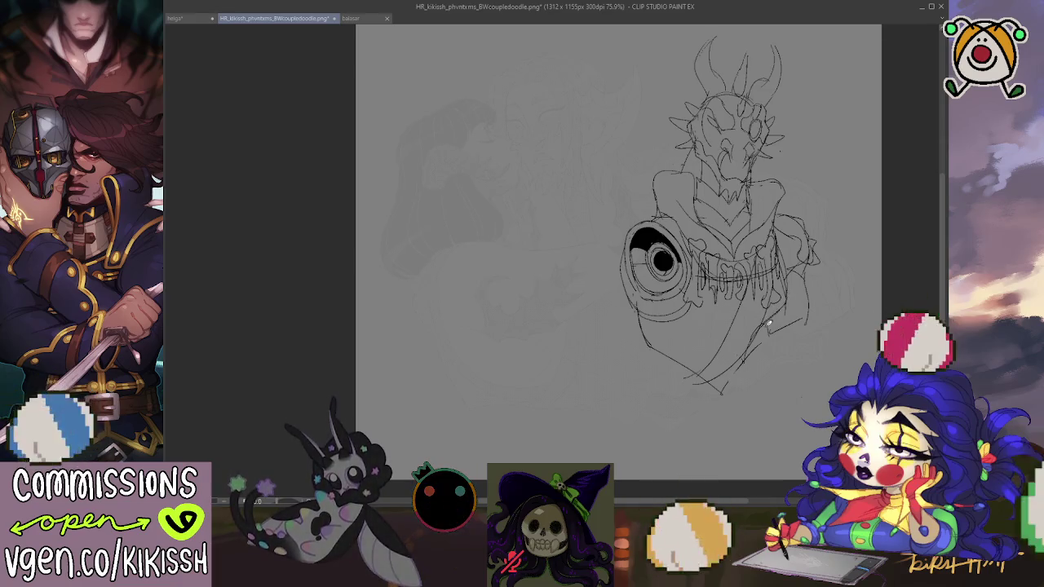
key(ctrl+z)
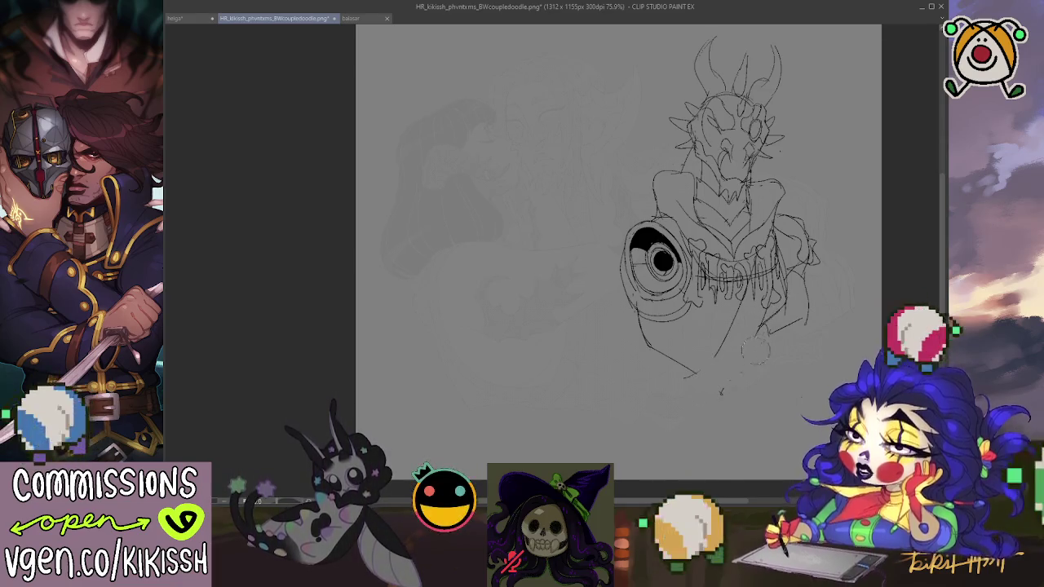
drag(750, 341, 721, 378)
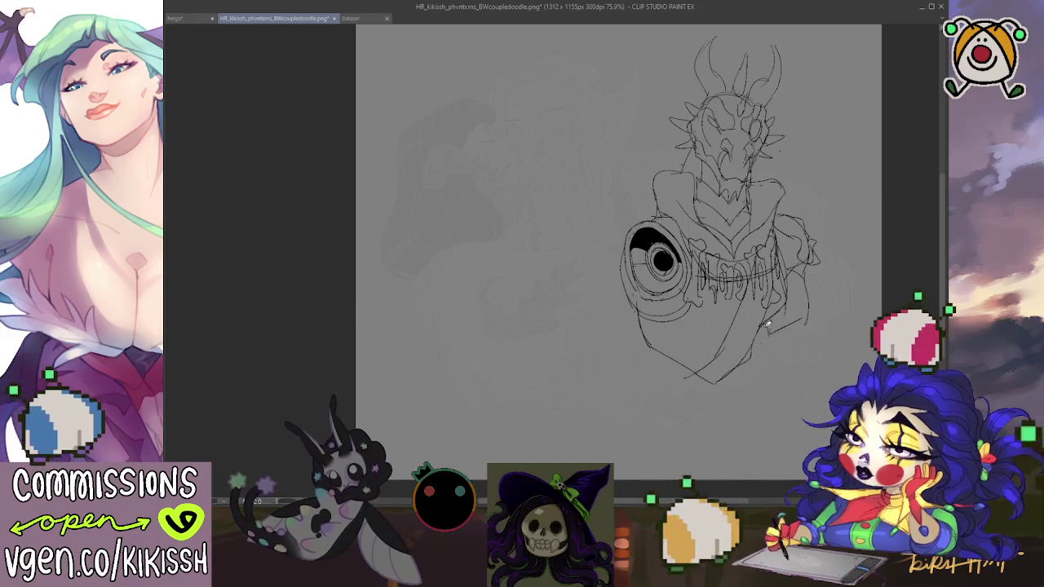
drag(765, 319, 769, 347)
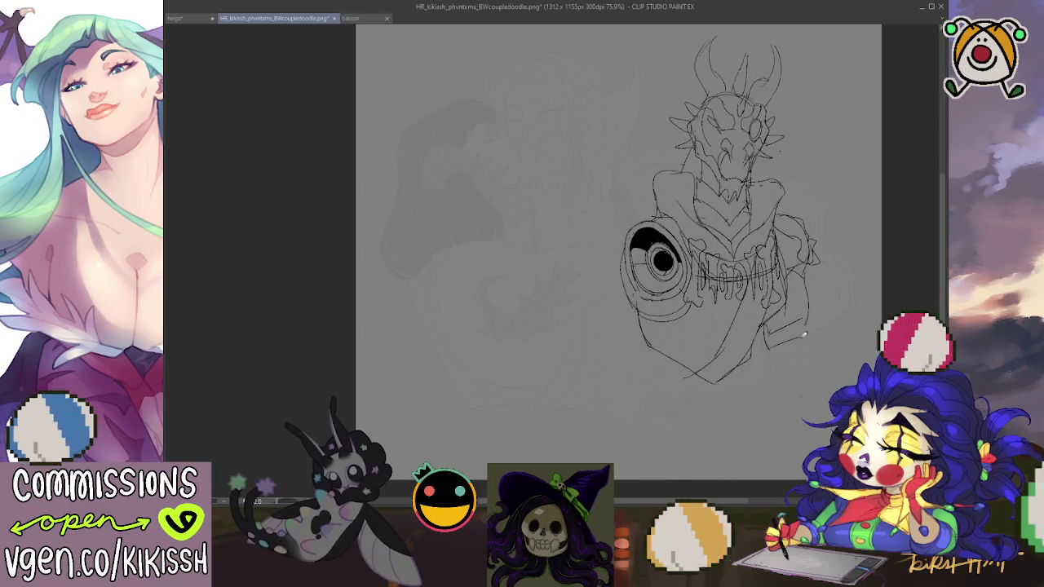
drag(816, 321, 806, 287)
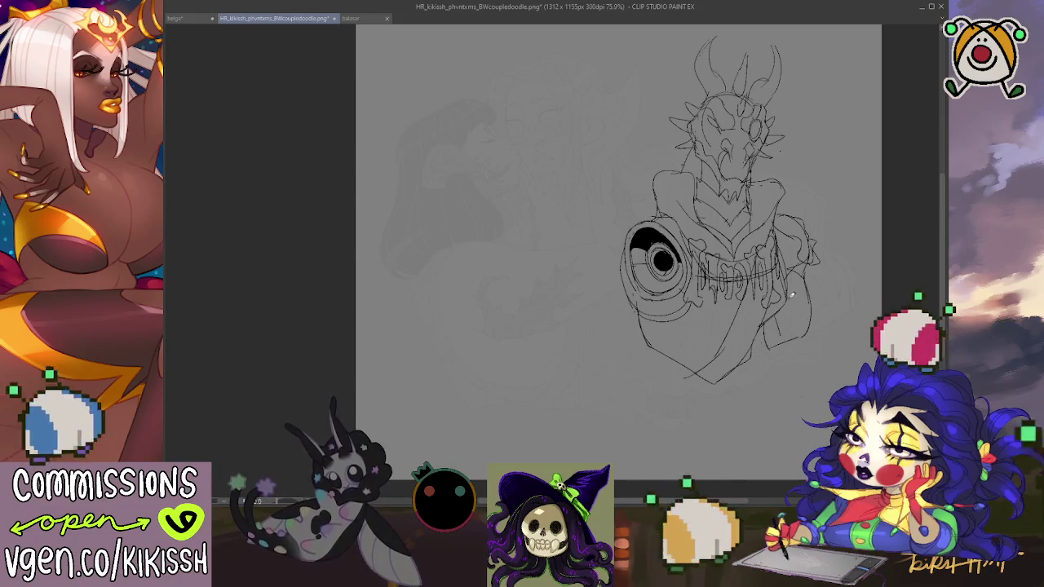
drag(788, 299, 794, 303)
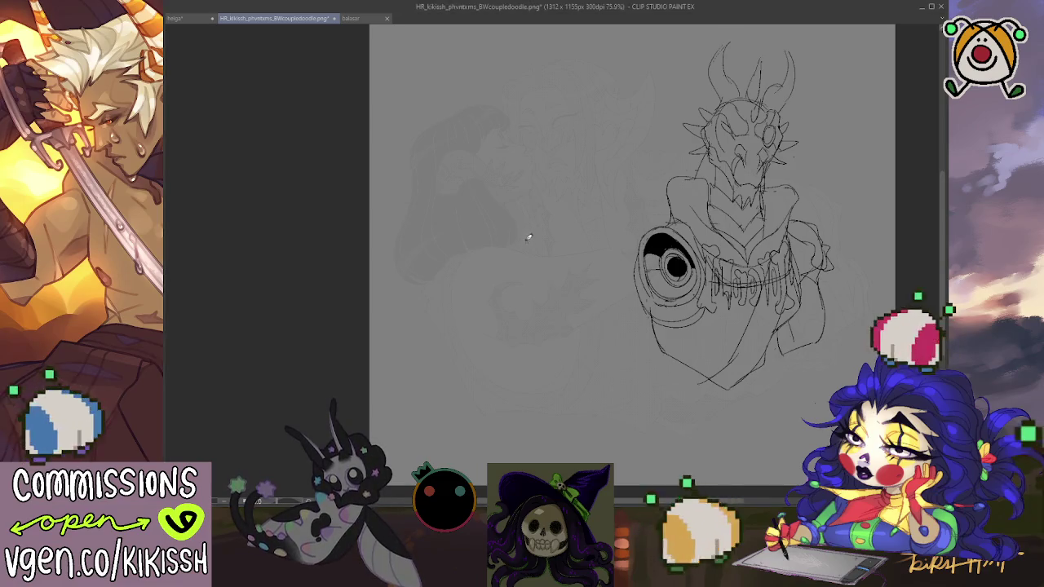
Step: Rough in the second figure's curved head line and leg lines, undoing and redrawing the leg
drag(573, 214, 523, 259)
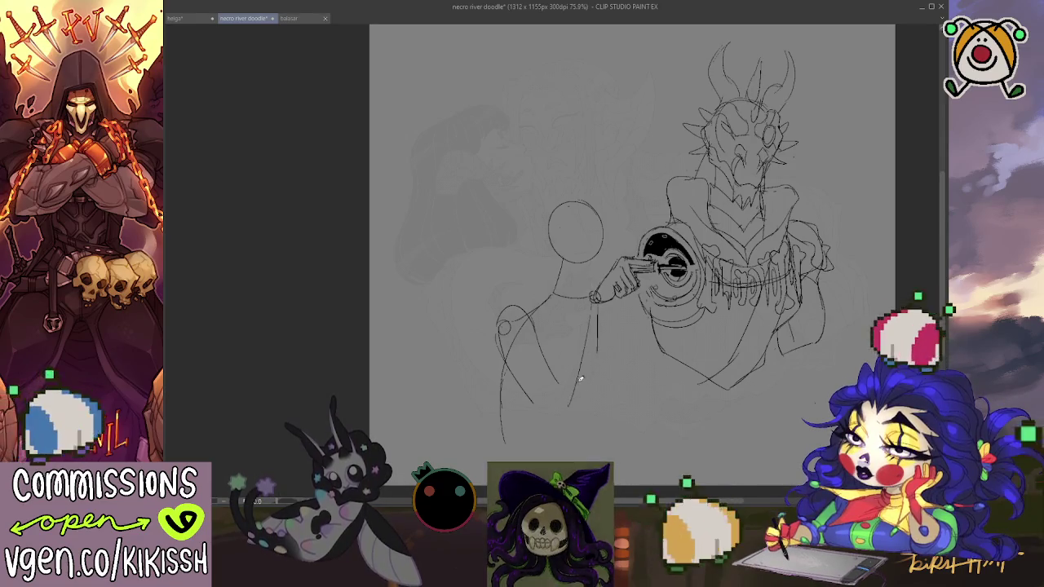
mouse_move(594, 357)
mouse_down()
mouse_move(580, 406)
mouse_move(574, 384)
mouse_move(581, 420)
mouse_up()
key(ctrl+z)
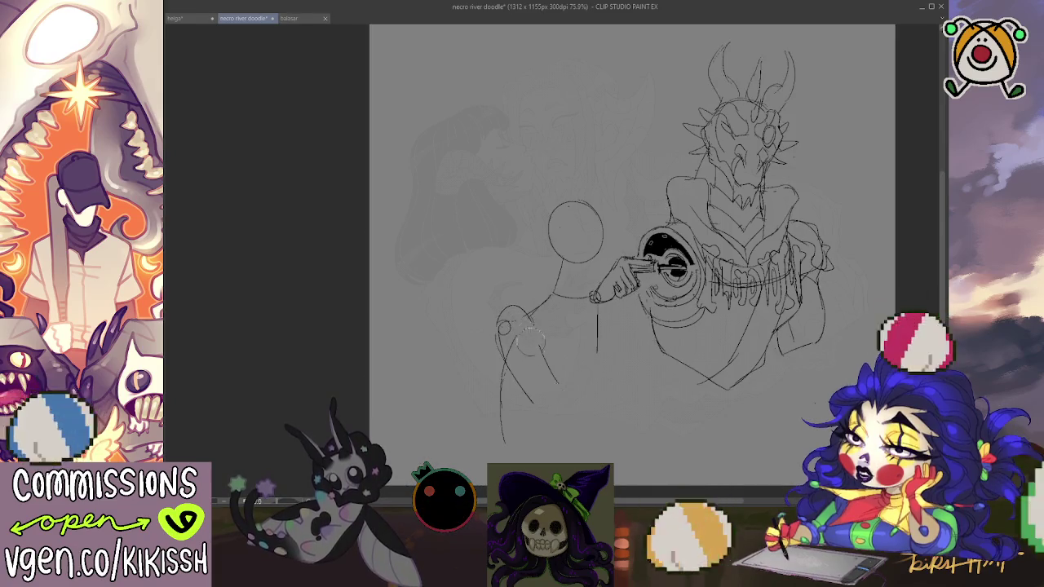
key(ctrl+z)
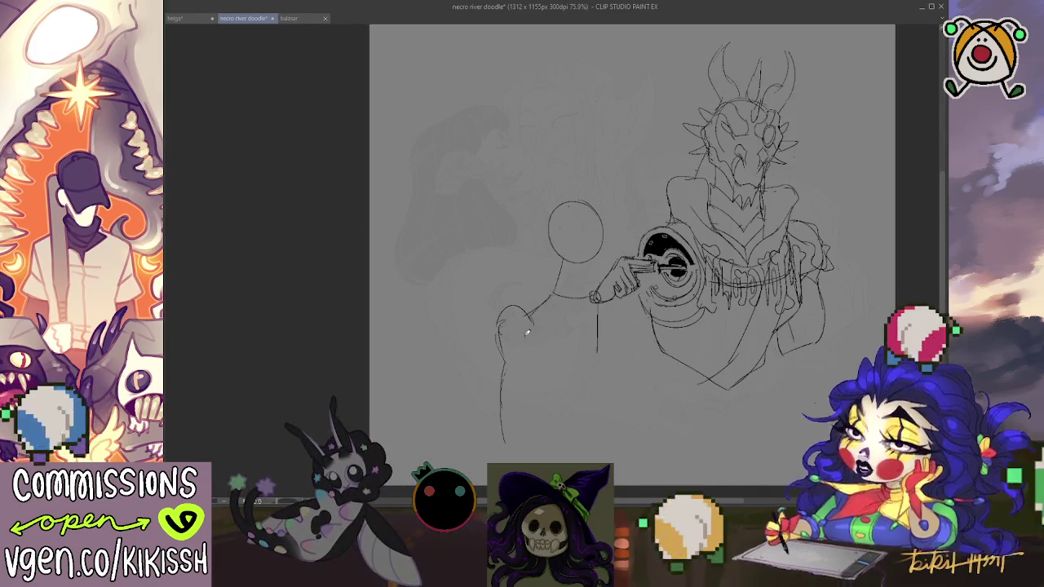
drag(501, 343, 599, 400)
drag(597, 351, 599, 396)
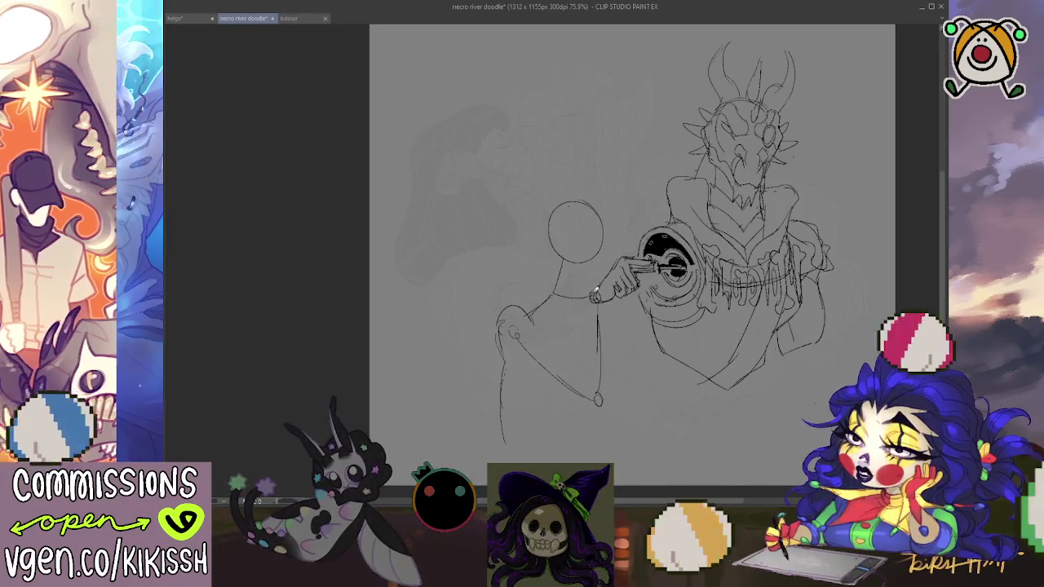
mouse_move(589, 303)
mouse_down()
mouse_move(596, 400)
mouse_move(614, 347)
mouse_up()
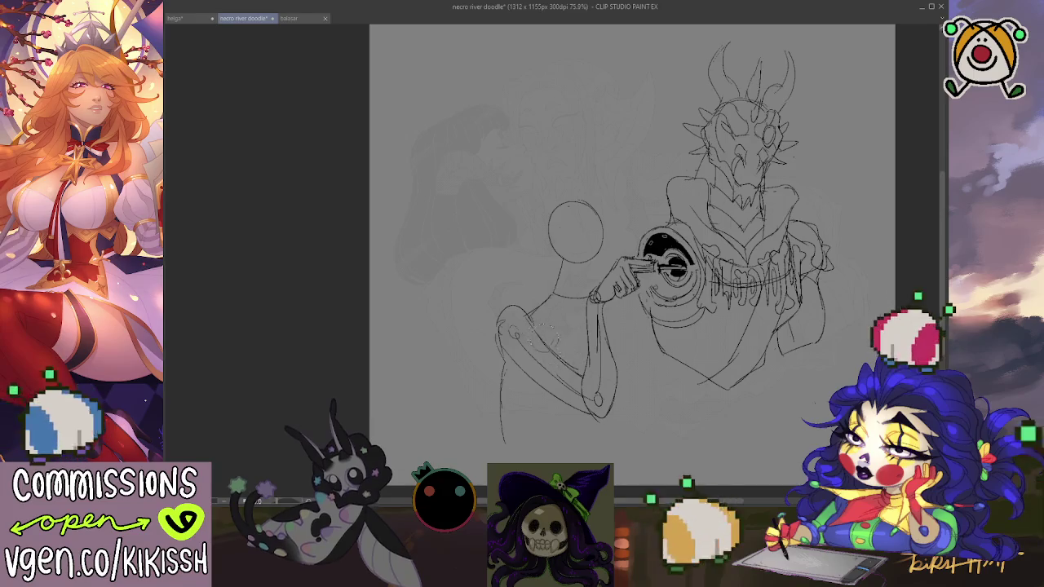
Step: Erase the lower part of the left vertical line and darken the ink around the creature's eye
key(e)
drag(501, 359, 507, 422)
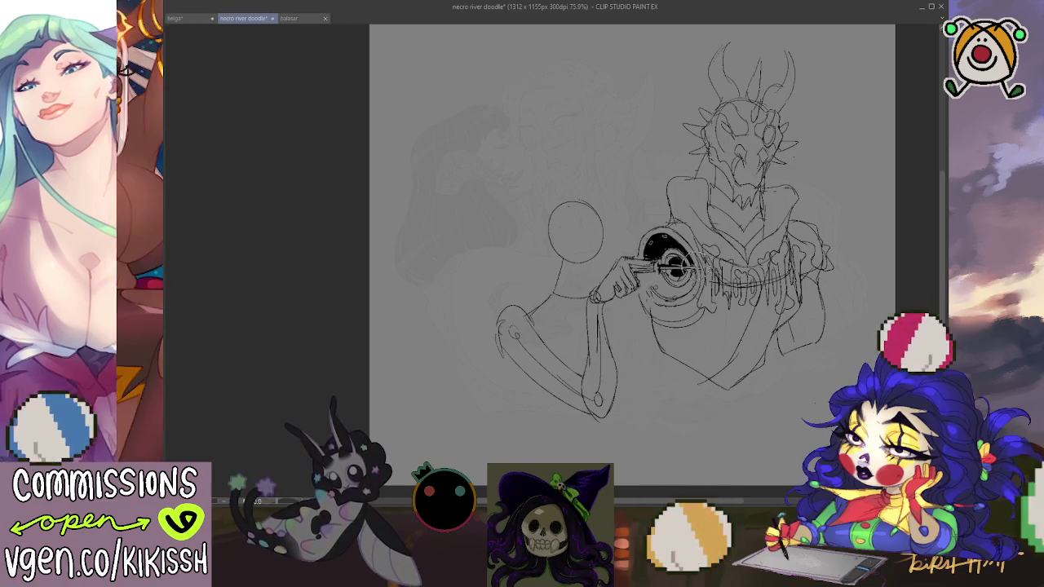
drag(676, 267, 687, 263)
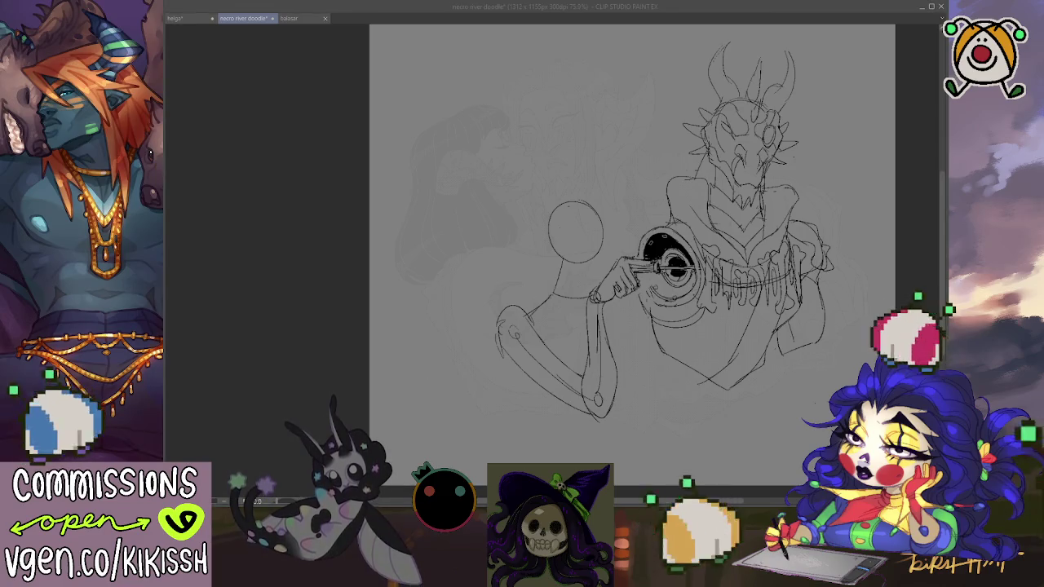
key(alt+Tab)
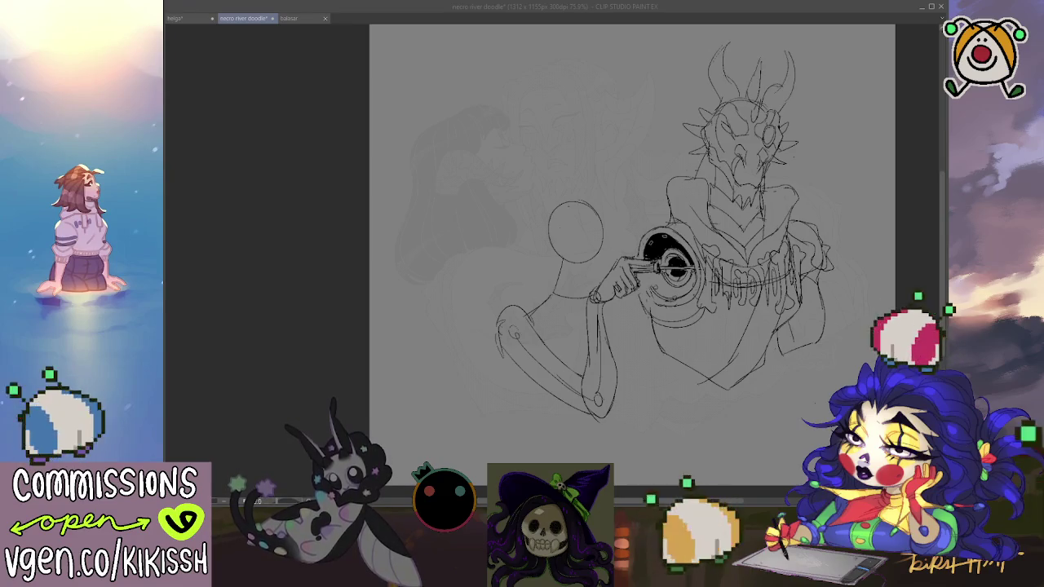
click(742, 363)
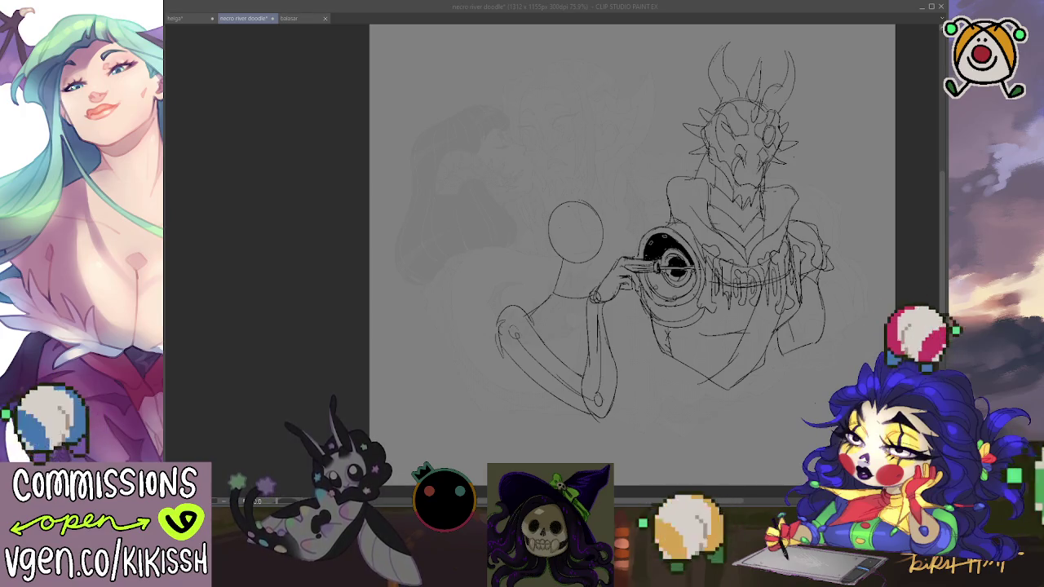
click(570, 243)
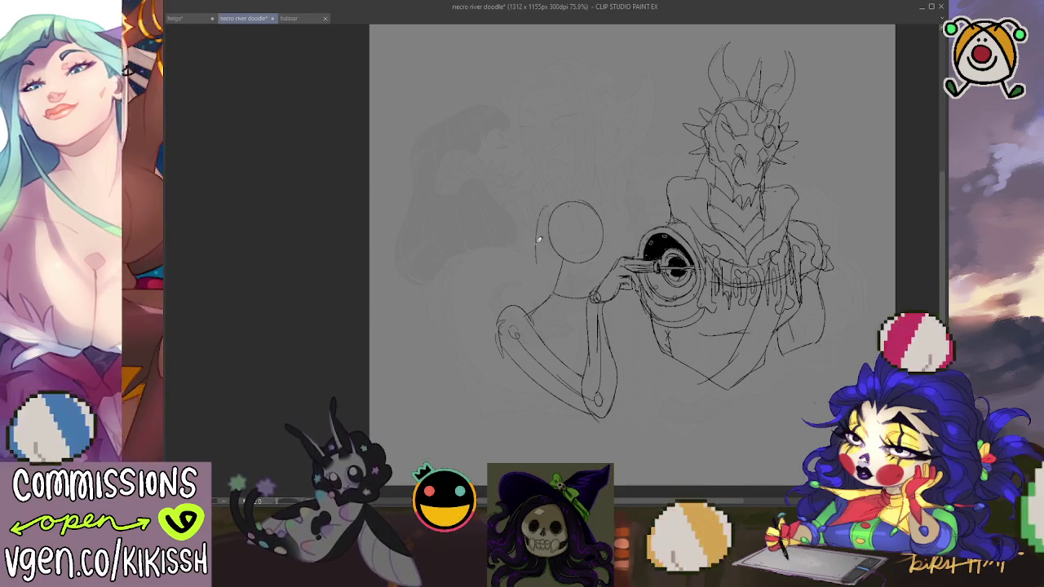
Step: Sketch a vertical line beside the round head and the figure's left side outline
mouse_move(541, 216)
mouse_down()
mouse_move(528, 308)
mouse_move(554, 297)
mouse_move(581, 362)
mouse_up()
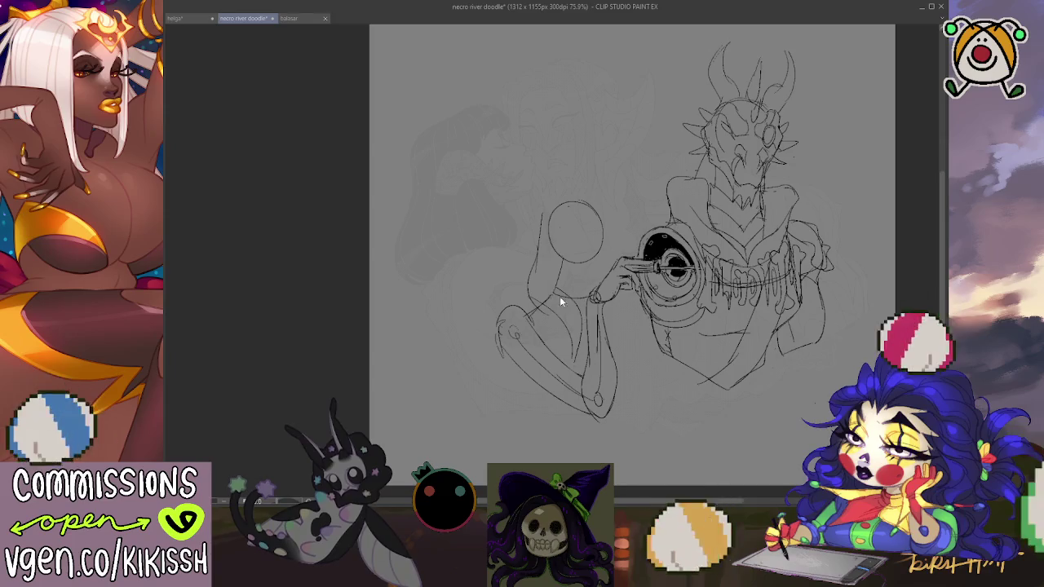
mouse_move(519, 286)
mouse_down()
mouse_move(541, 214)
mouse_move(580, 198)
mouse_move(602, 213)
mouse_up()
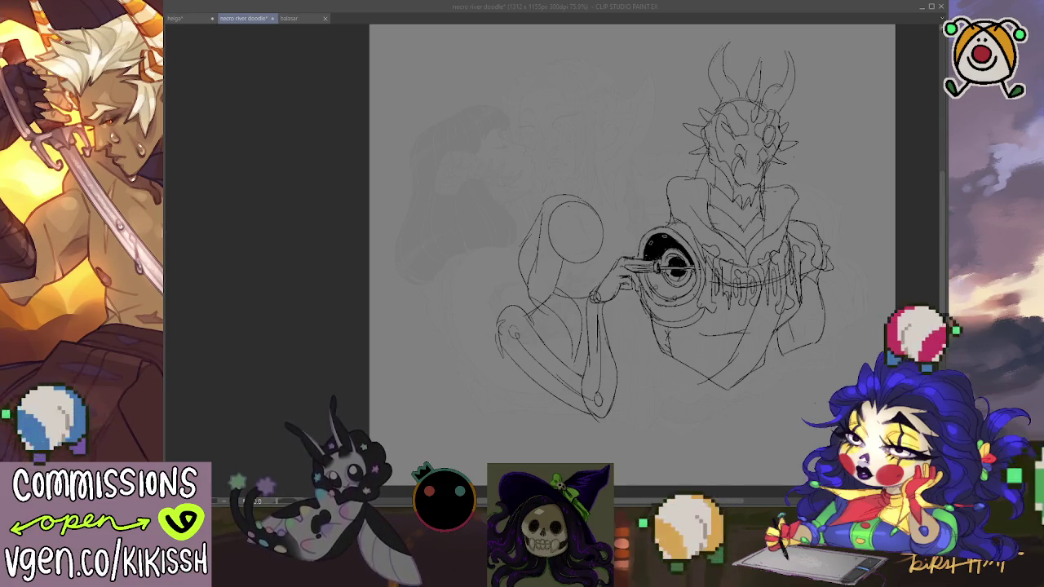
click(739, 341)
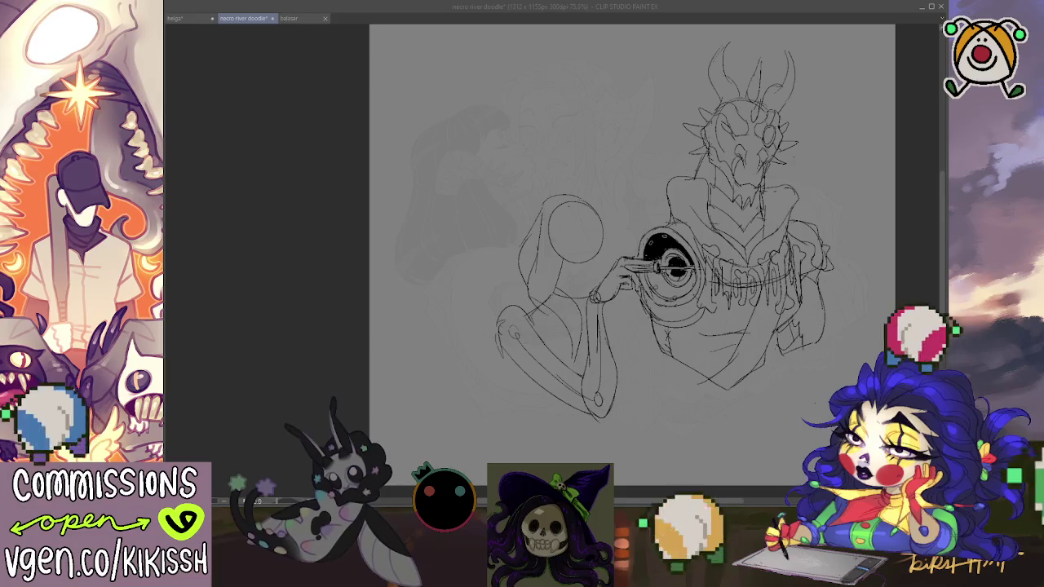
key(alt+Tab)
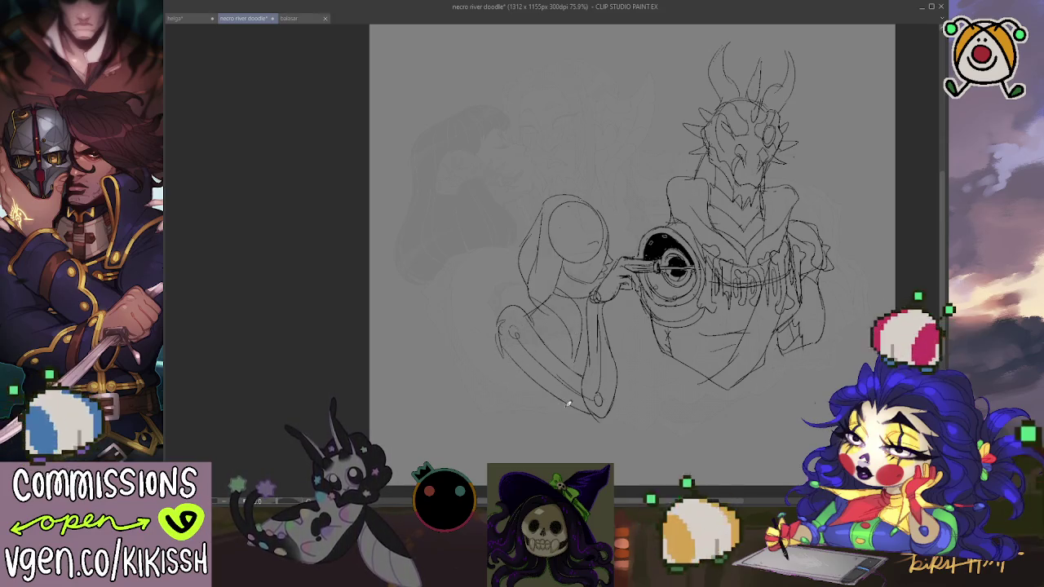
Step: Outline the body below the arm down to the robe's bottom hem, redoing a stray diagonal
drag(569, 405, 545, 433)
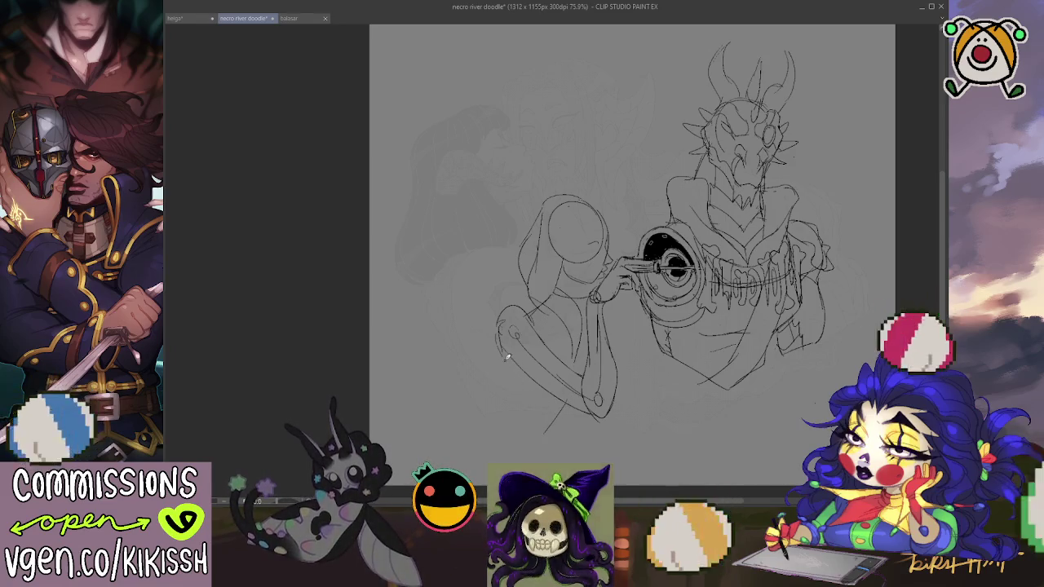
mouse_move(502, 365)
mouse_down()
mouse_move(502, 392)
mouse_move(462, 434)
mouse_up()
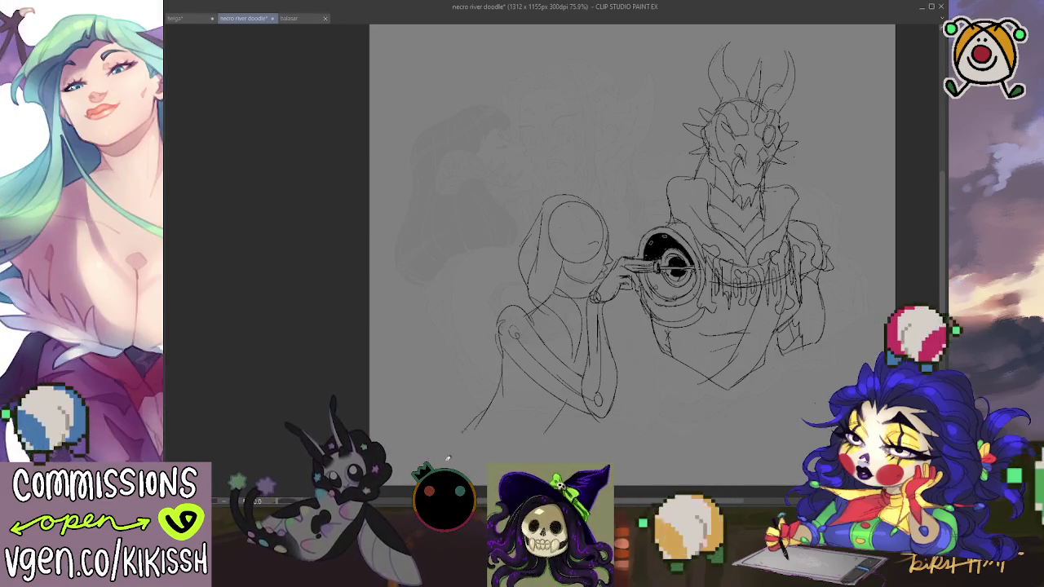
key(ctrl+z)
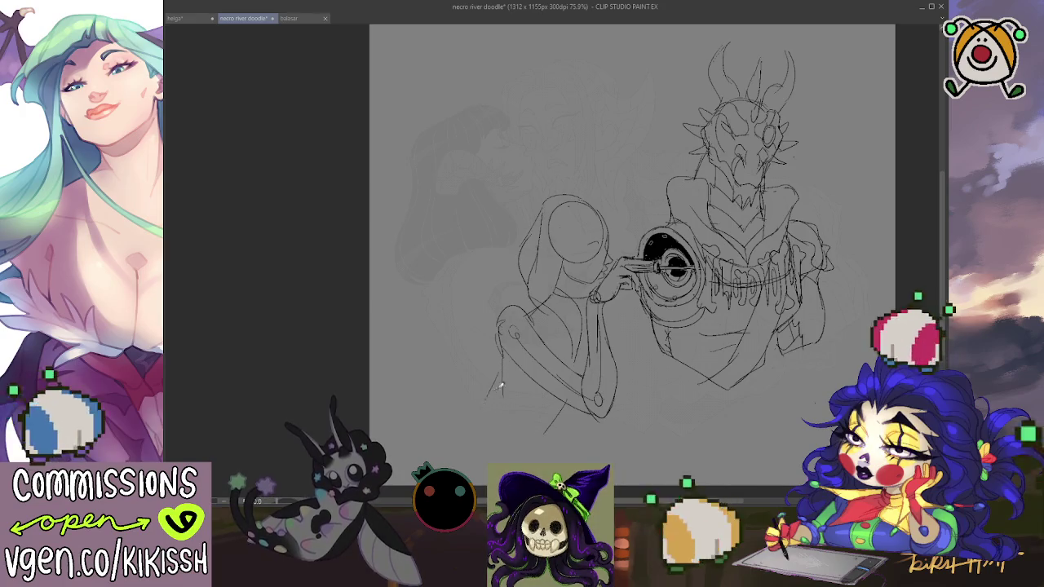
drag(502, 363, 490, 406)
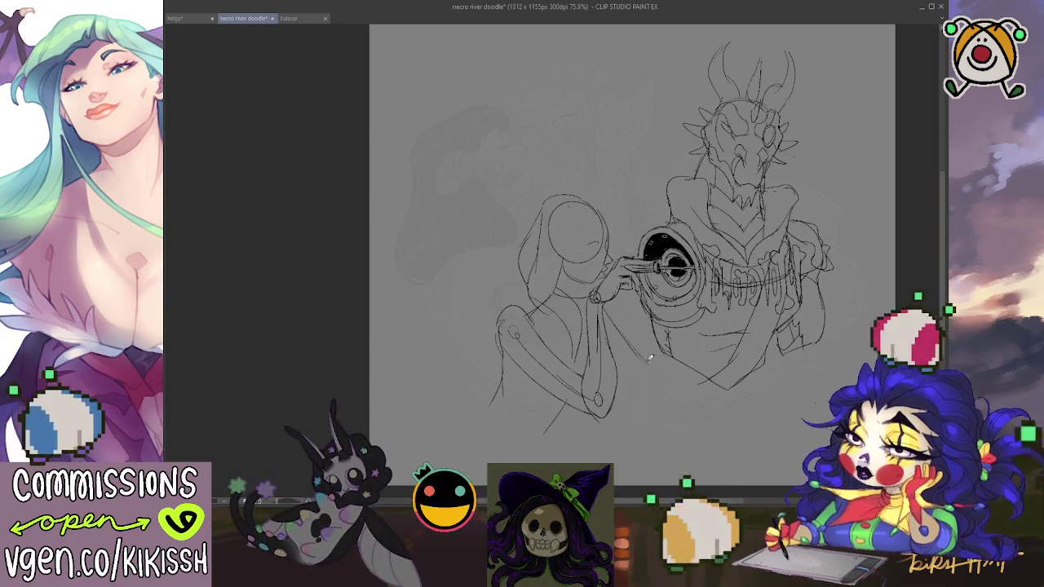
drag(634, 341, 645, 361)
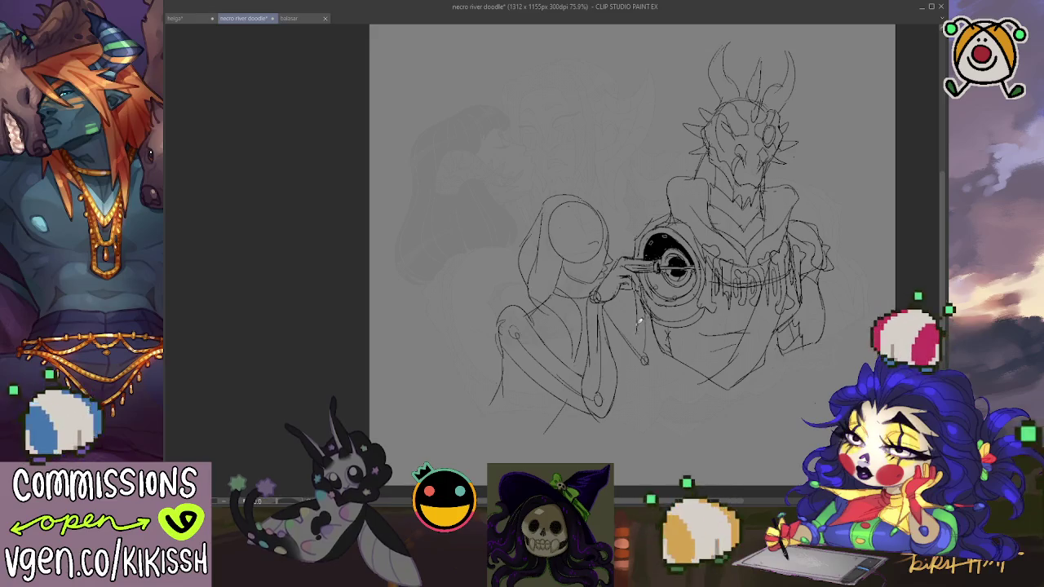
drag(645, 369, 664, 385)
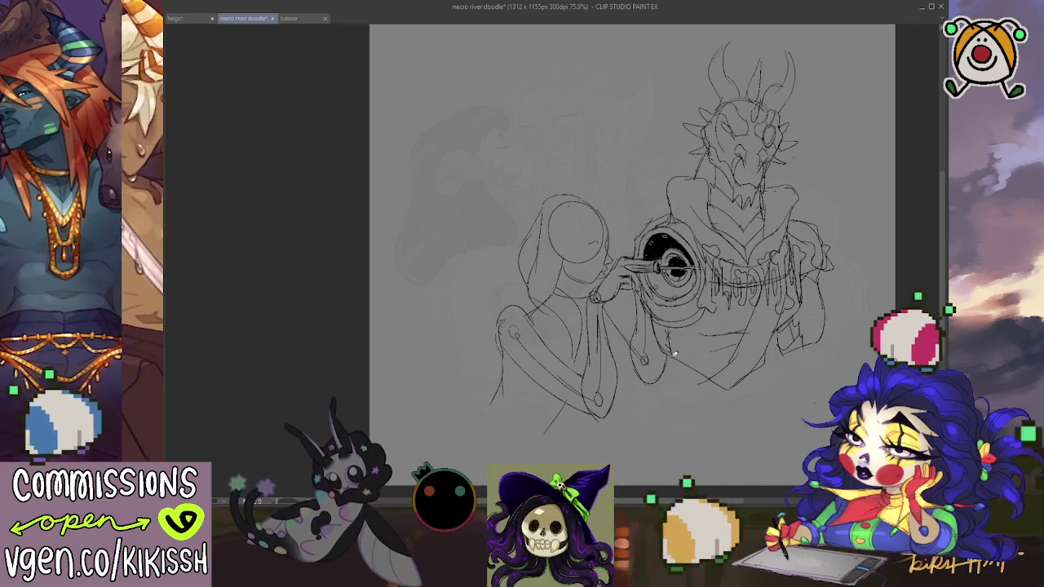
drag(496, 338, 490, 407)
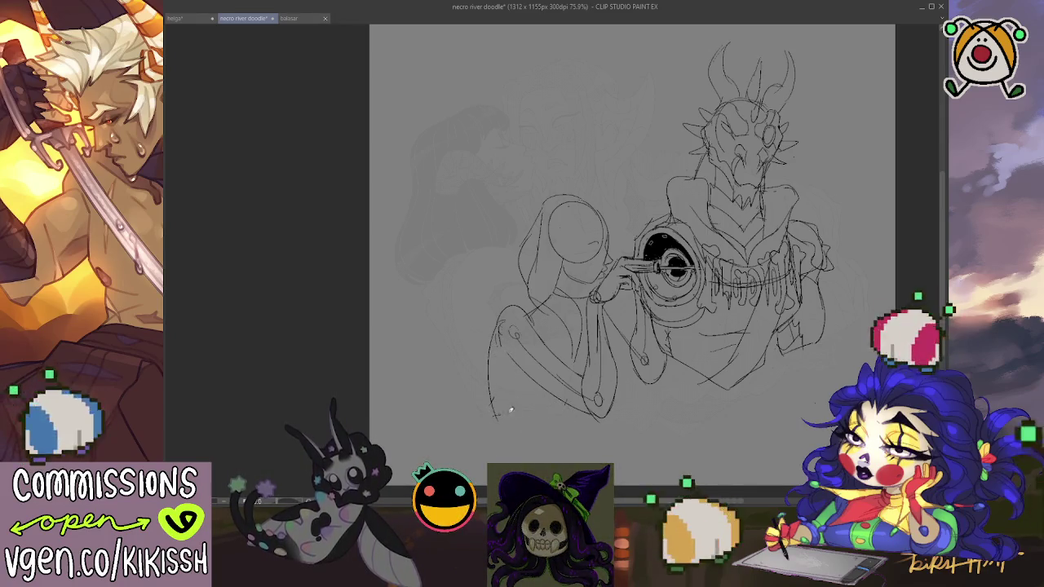
drag(493, 417, 565, 429)
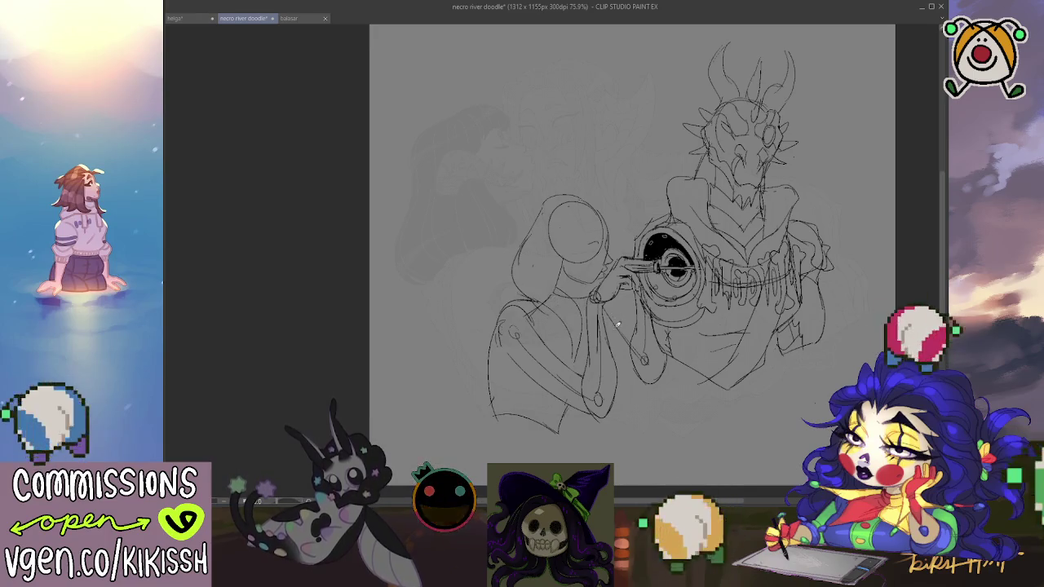
Step: Add a thin stroke along the arm and sketch the robe's folds
drag(605, 299, 627, 339)
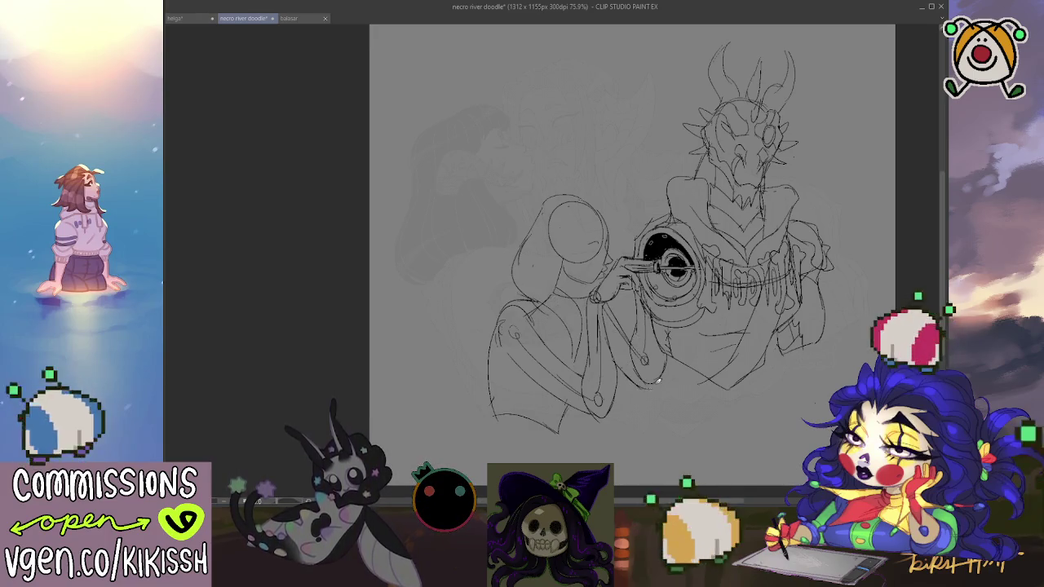
drag(659, 377, 677, 357)
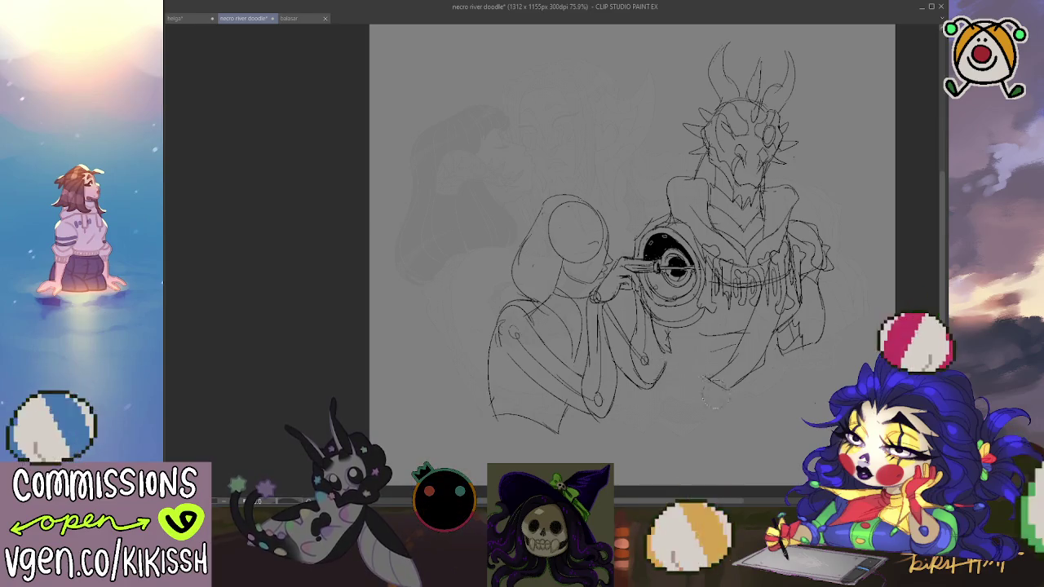
mouse_move(670, 370)
mouse_down()
mouse_move(695, 410)
mouse_move(744, 379)
mouse_up()
drag(689, 398, 671, 357)
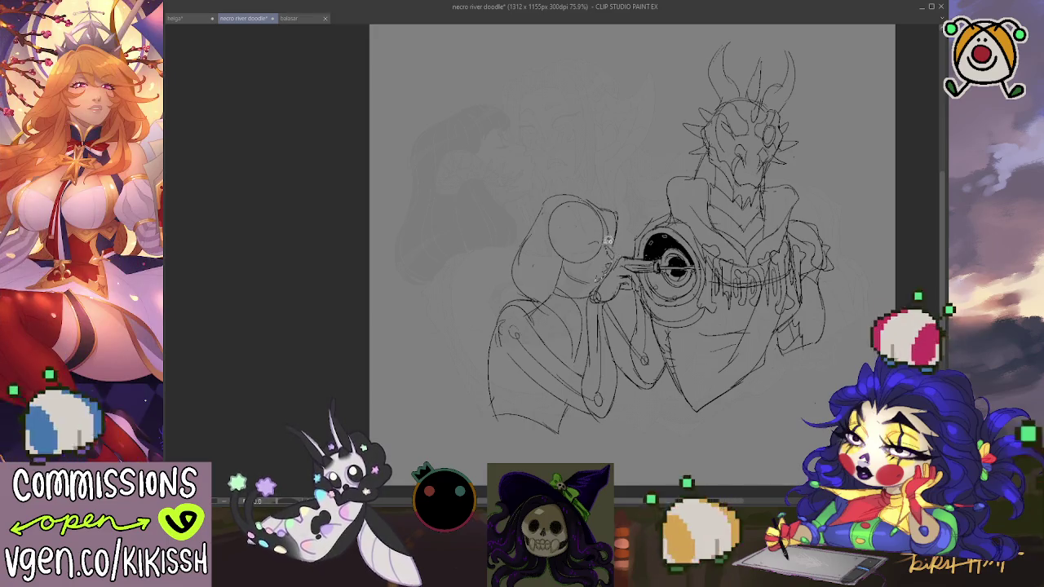
Step: Select a small area by the hand at the eye shield, then deselect it with Ctrl+D
drag(606, 274, 614, 253)
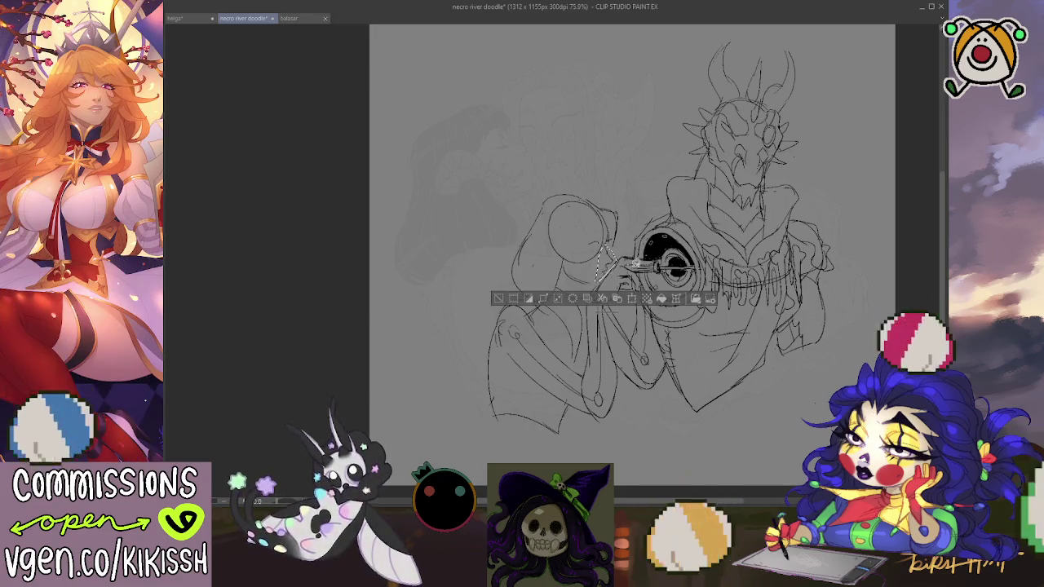
mouse_move(606, 252)
mouse_down()
mouse_move(602, 270)
mouse_move(607, 259)
mouse_up()
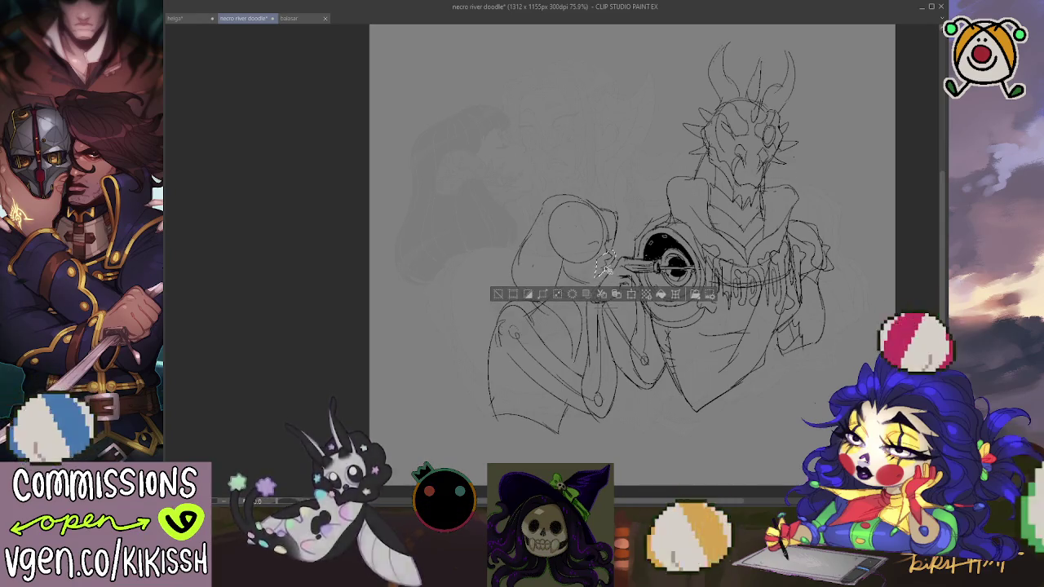
key(ctrl+d)
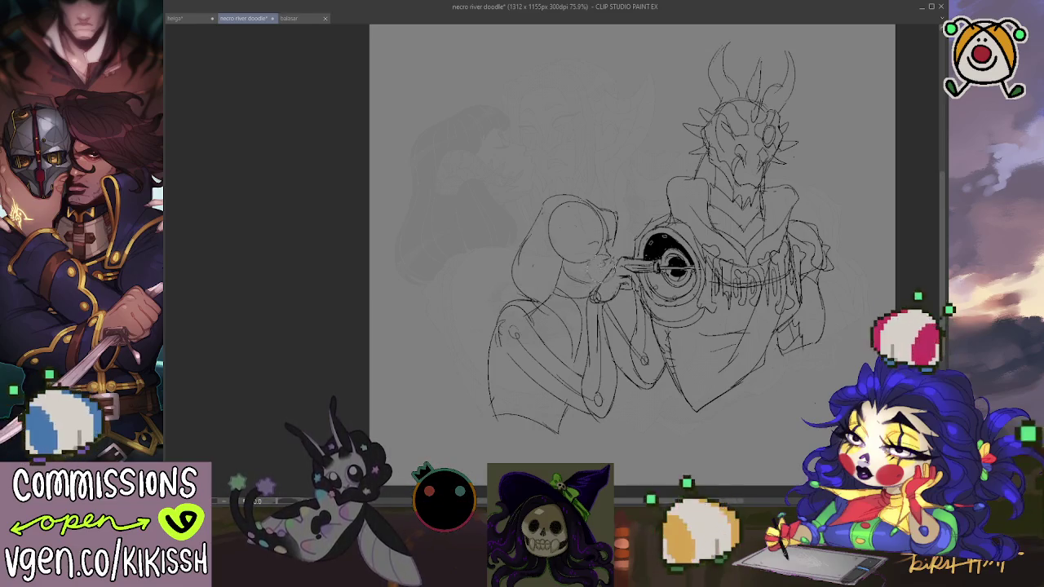
Step: Erase stray marks on the girl's cheek and add a stroke to her hair
drag(583, 275, 570, 263)
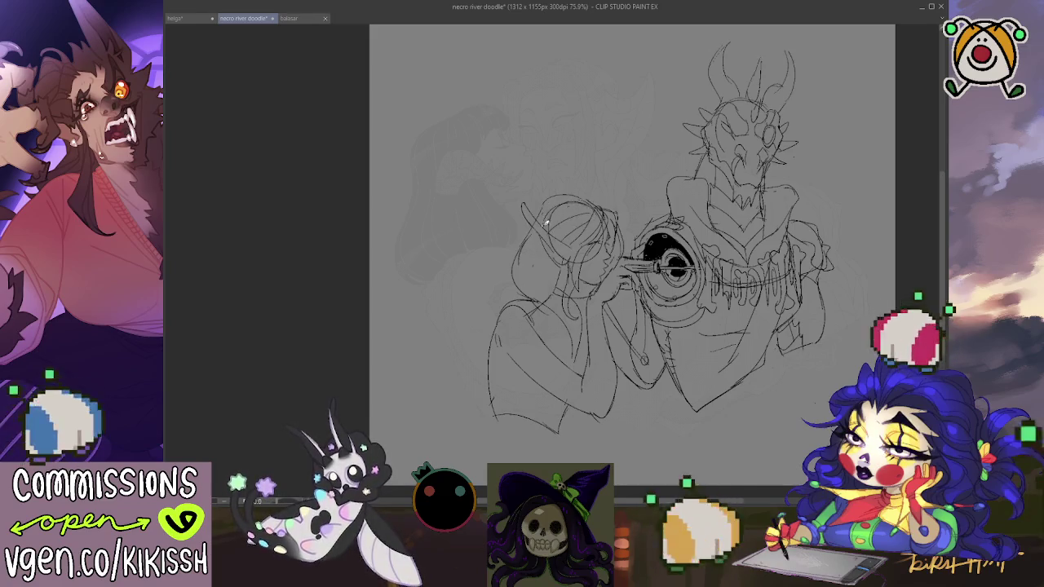
drag(532, 266, 520, 300)
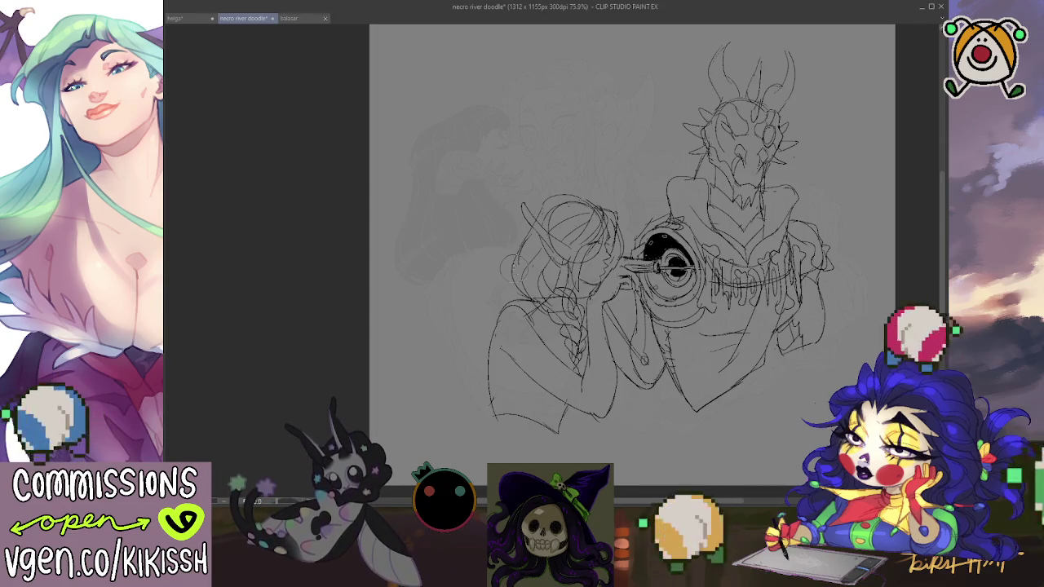
Step: Sketch the girl's lower arm and braid, undoing a misplaced stroke beside her head
drag(514, 270, 502, 265)
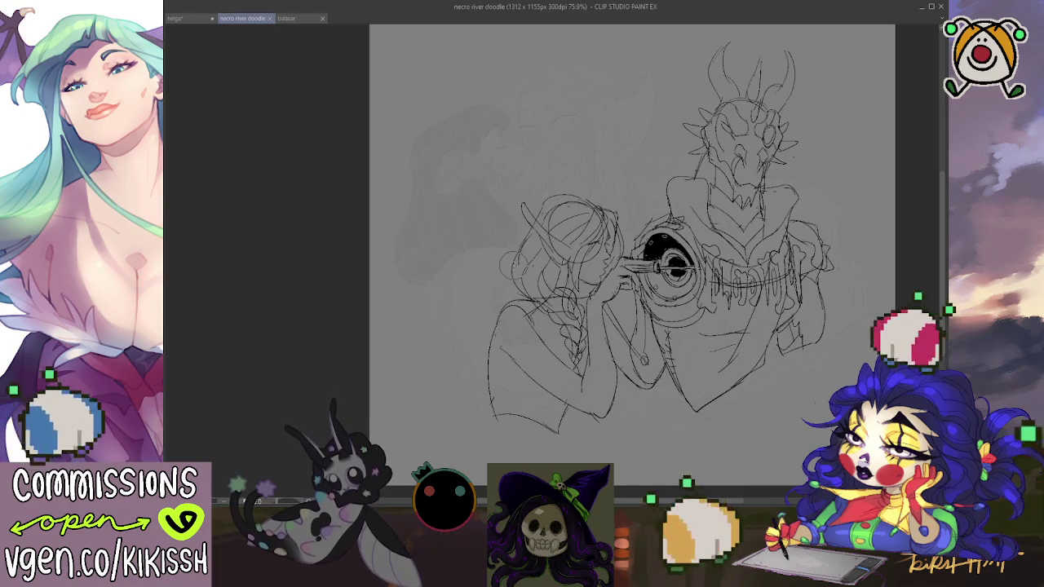
key(ctrl+z)
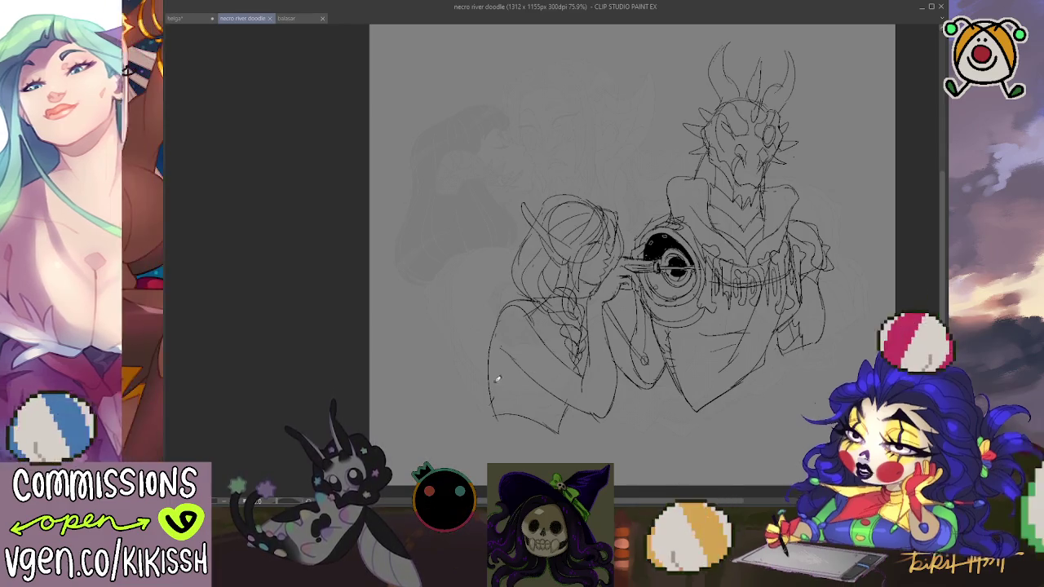
drag(497, 381, 532, 373)
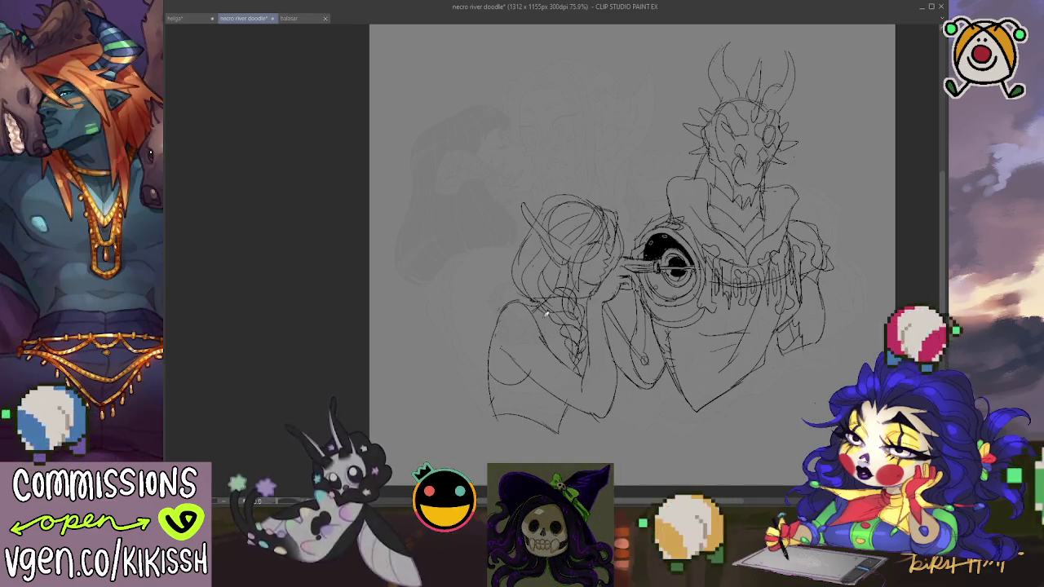
drag(571, 359, 581, 372)
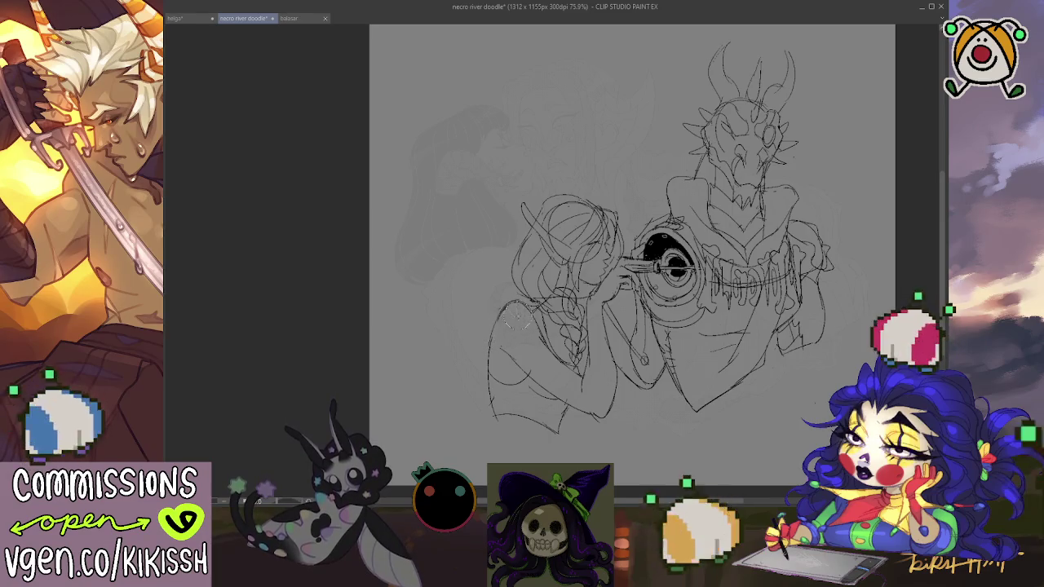
drag(595, 373, 587, 368)
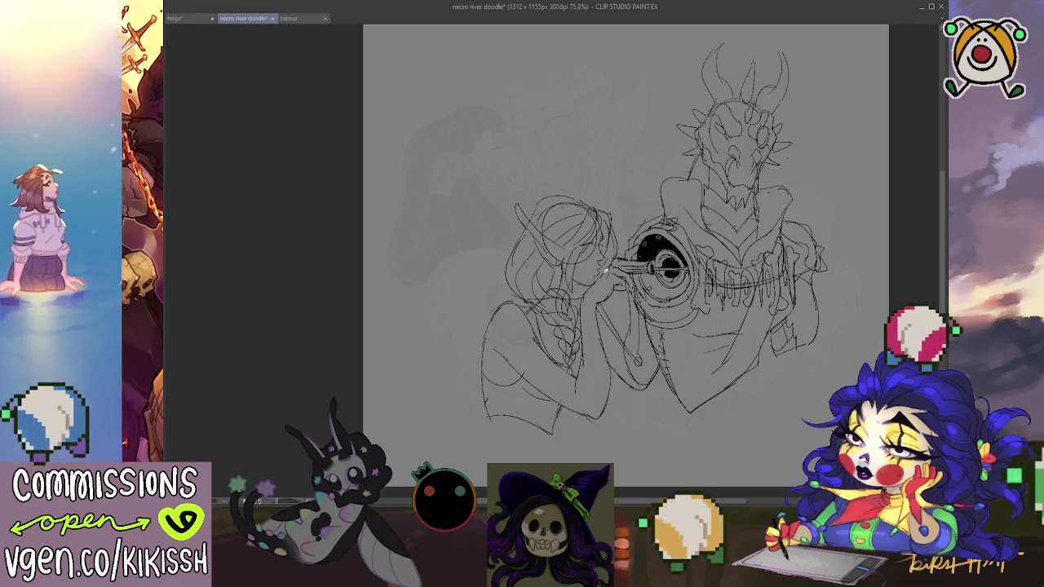
Step: Add short lines to the hand and sketch the left edge of the girl's hair
drag(599, 269, 612, 279)
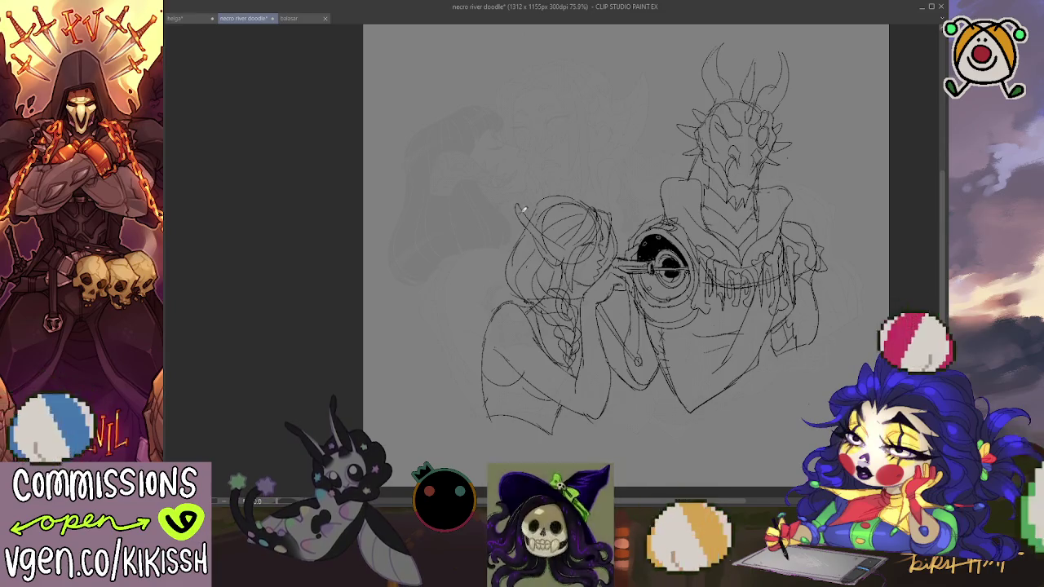
drag(501, 202, 525, 240)
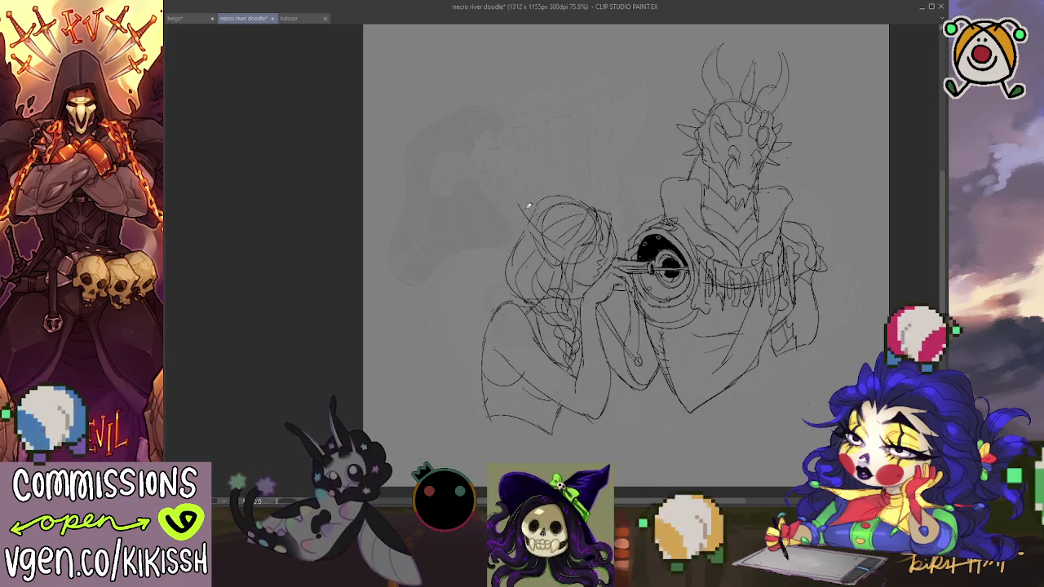
drag(518, 200, 531, 222)
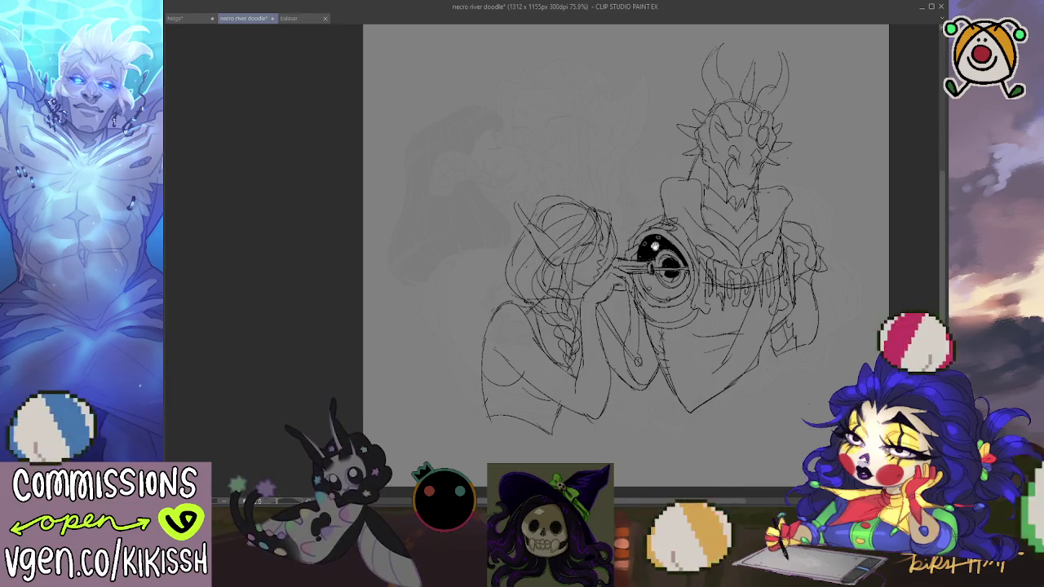
drag(742, 375, 745, 366)
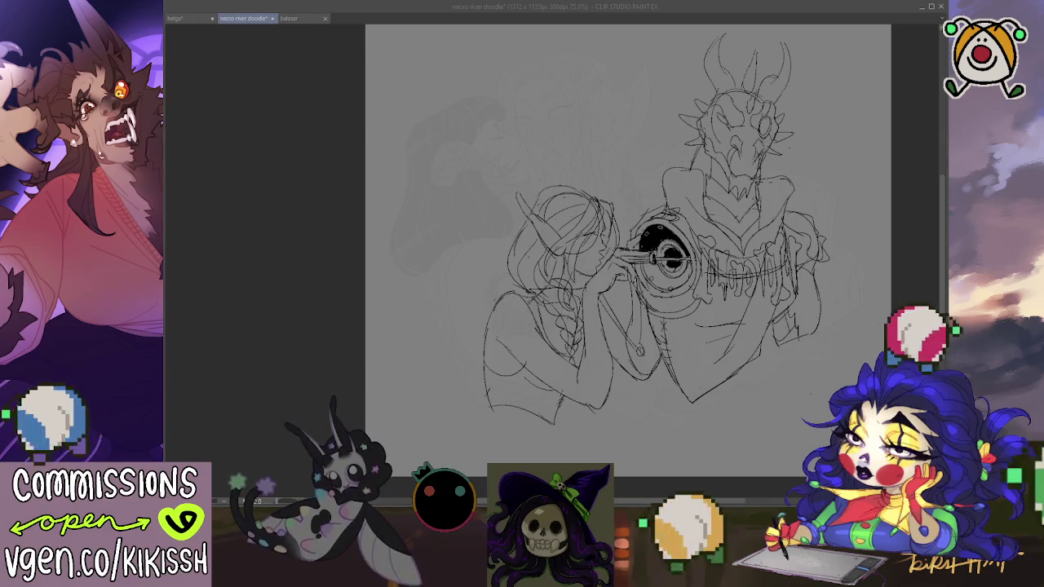
click(616, 358)
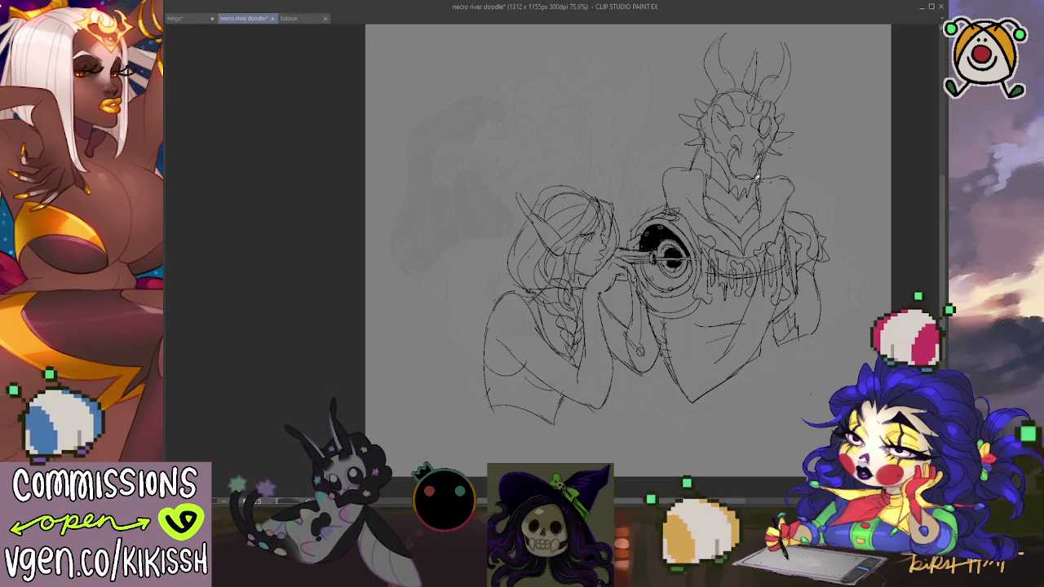
Step: Enlarge the whole sketch toward the lower left with free transform, then zoom out
key(ctrl+t)
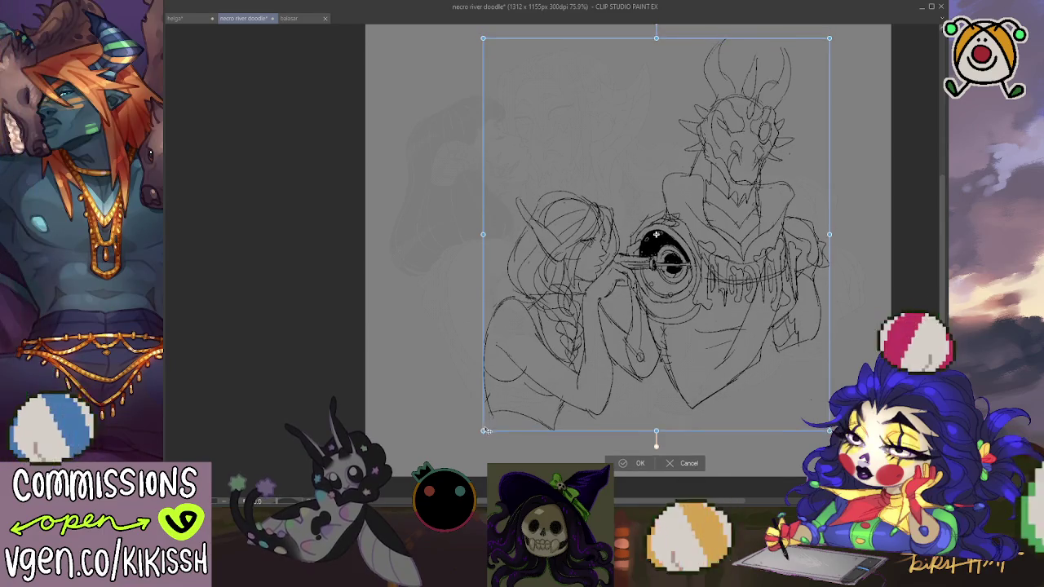
drag(448, 450, 429, 471)
drag(599, 343, 589, 335)
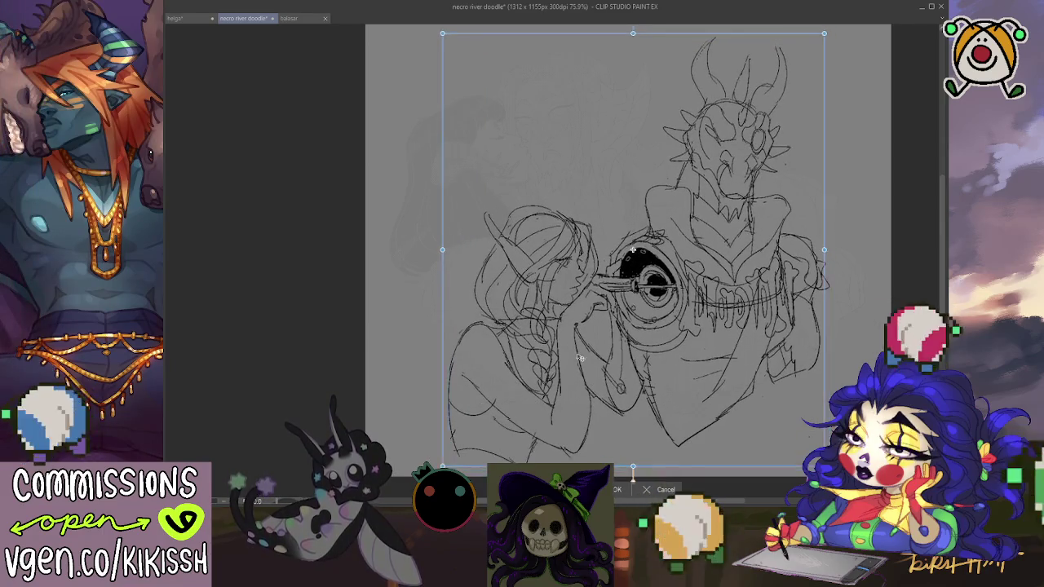
key(Escape)
key(ctrl+t)
key(Escape)
key(ctrl+t)
drag(443, 439, 423, 454)
key(Return)
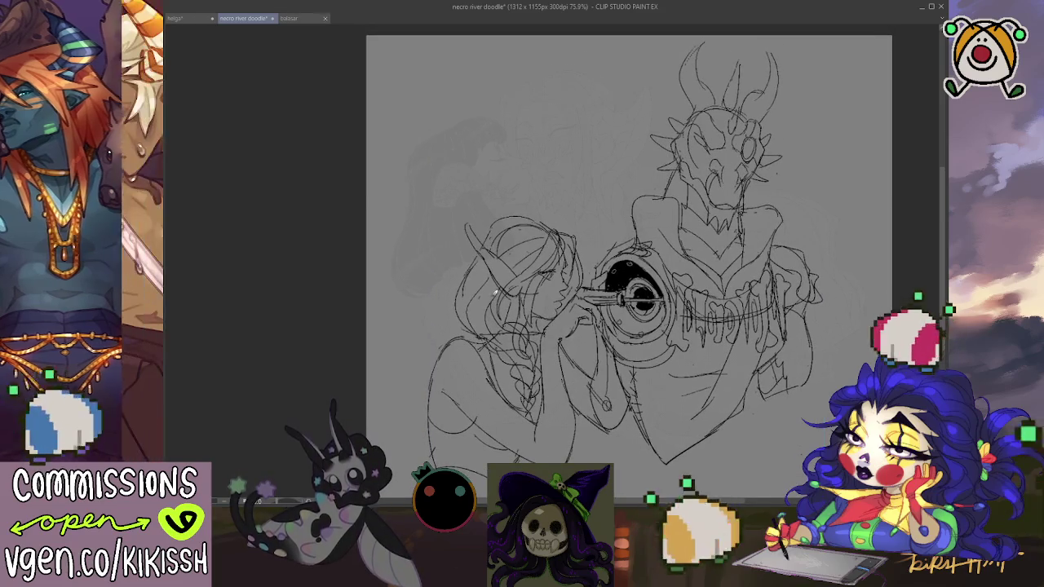
scroll(359, 155, down, 1)
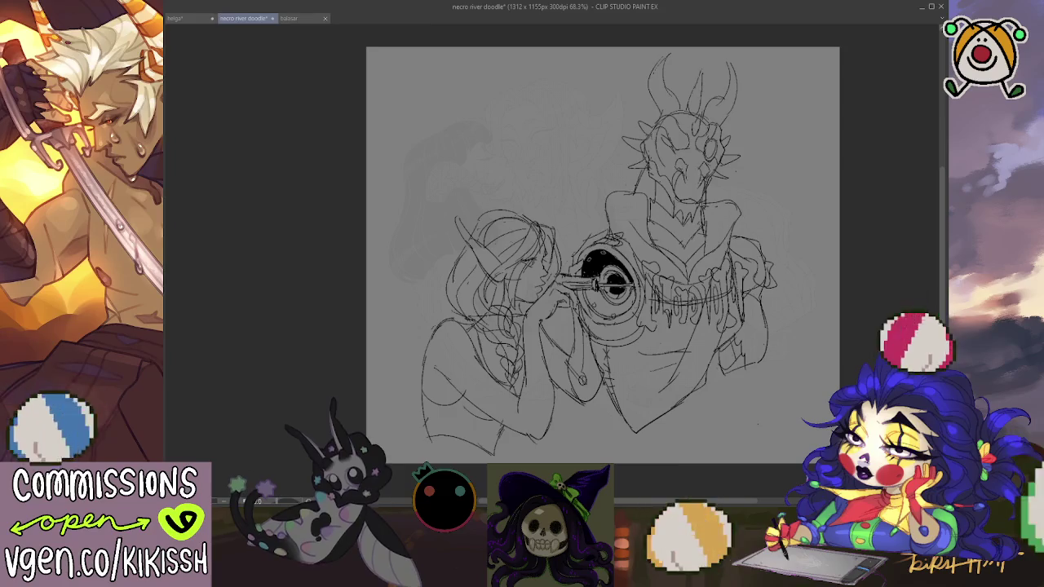
key(ctrl+t)
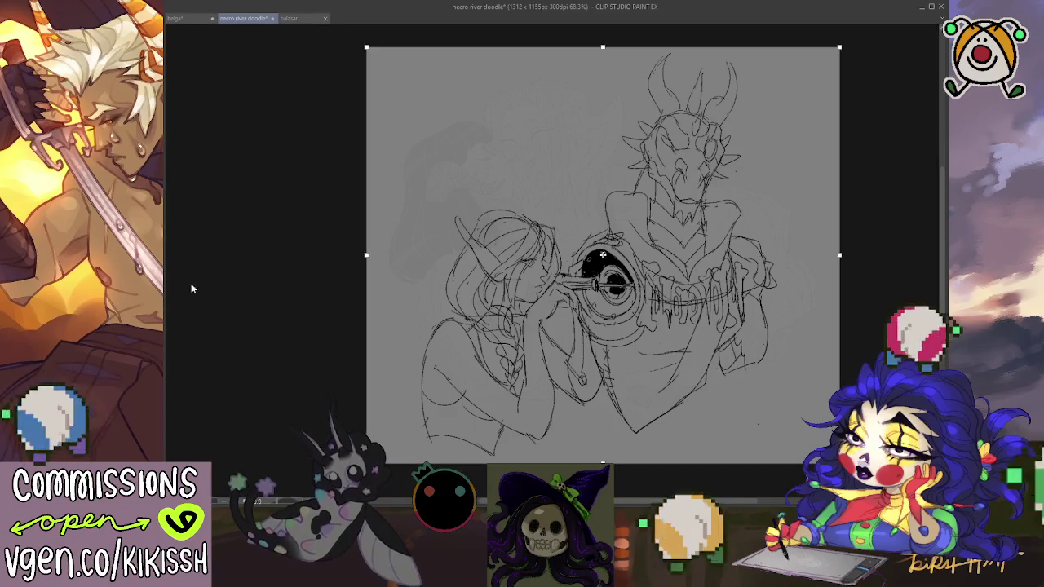
Step: Reshape the canvas to a 1080x1236 portrait and fill the empty margins grey
drag(624, 48, 623, 29)
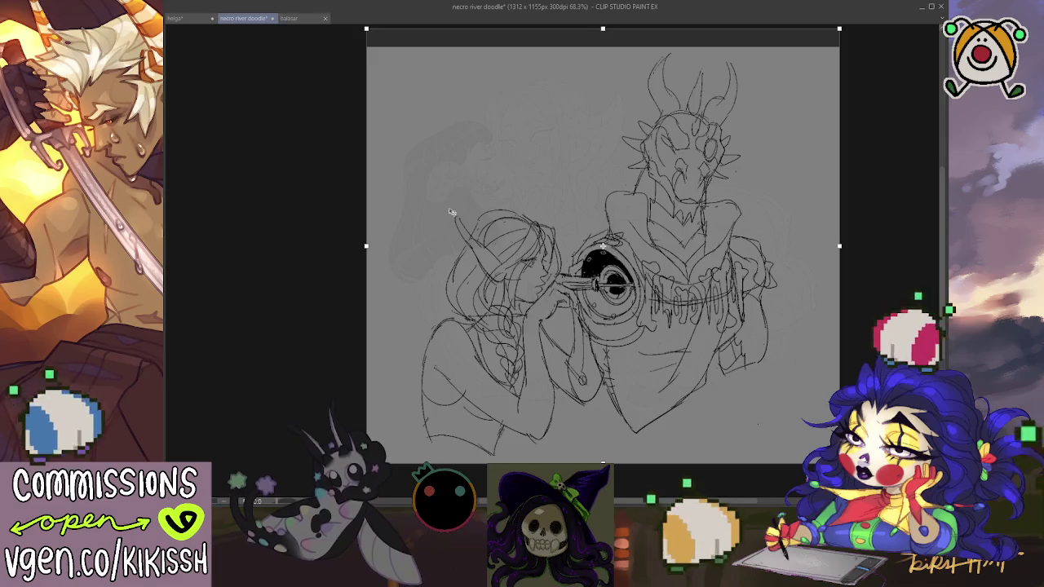
drag(366, 246, 403, 247)
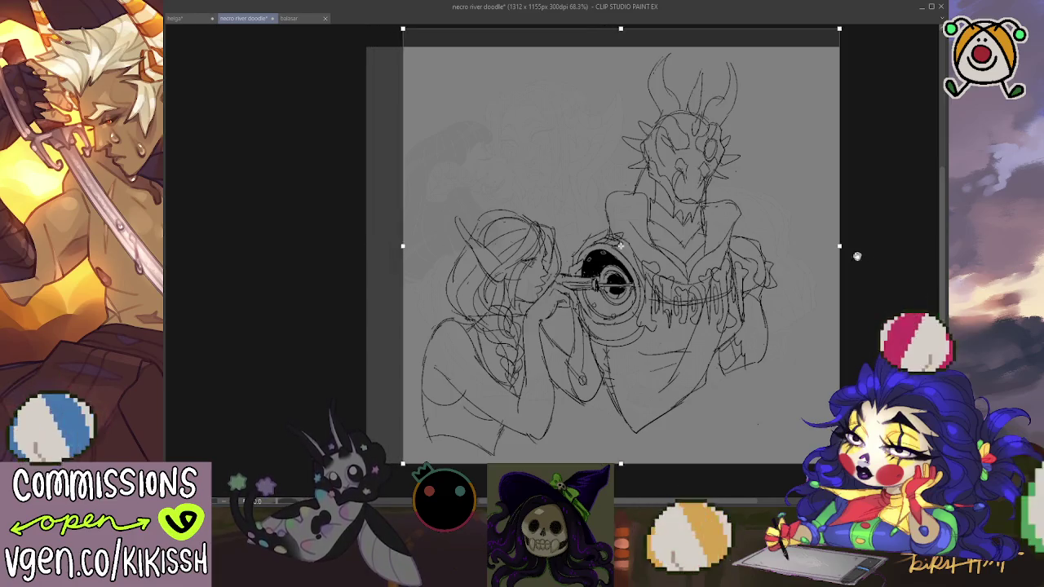
drag(841, 246, 792, 246)
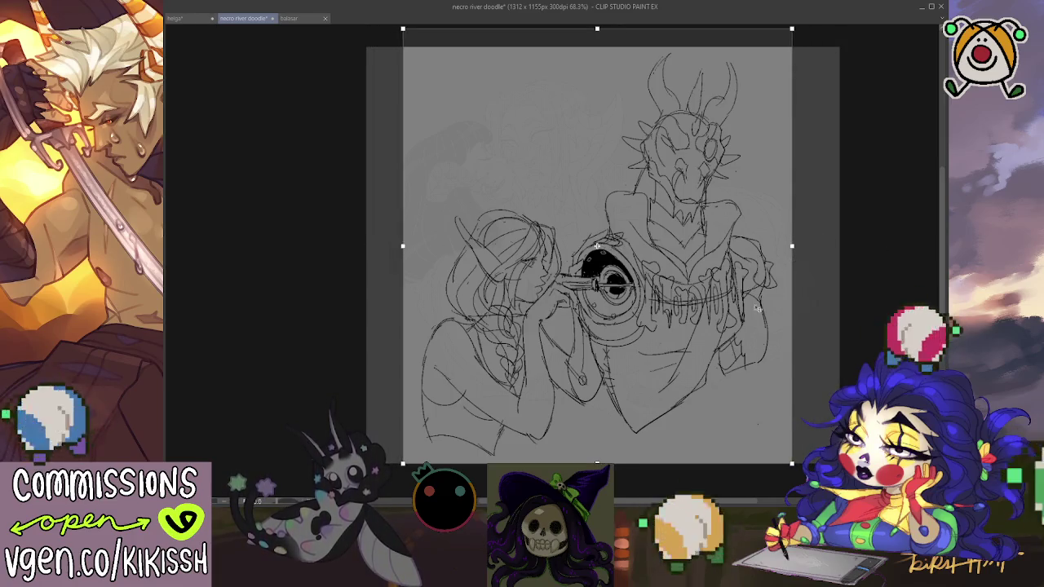
drag(597, 463, 598, 474)
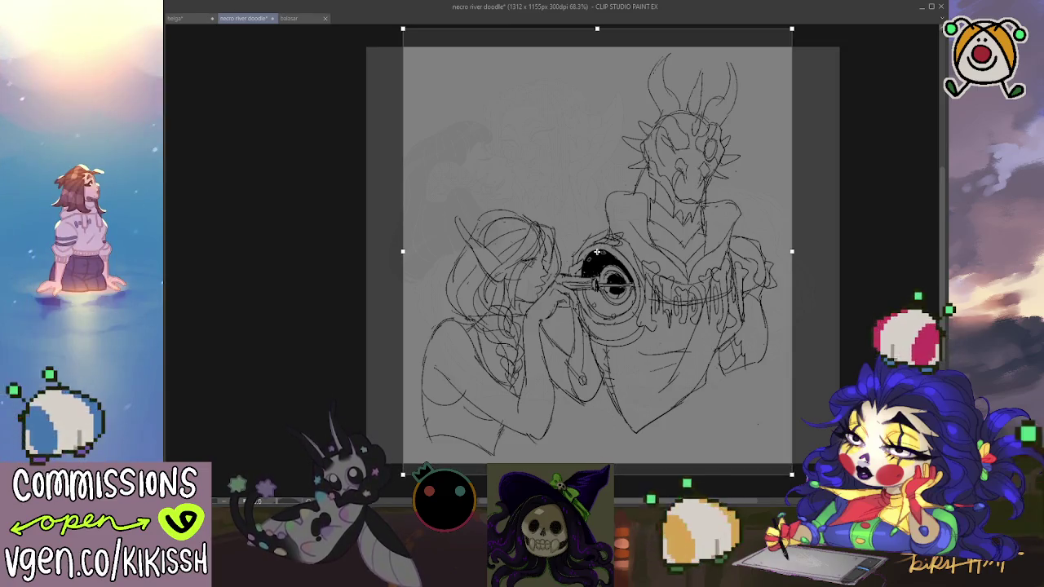
key(Return)
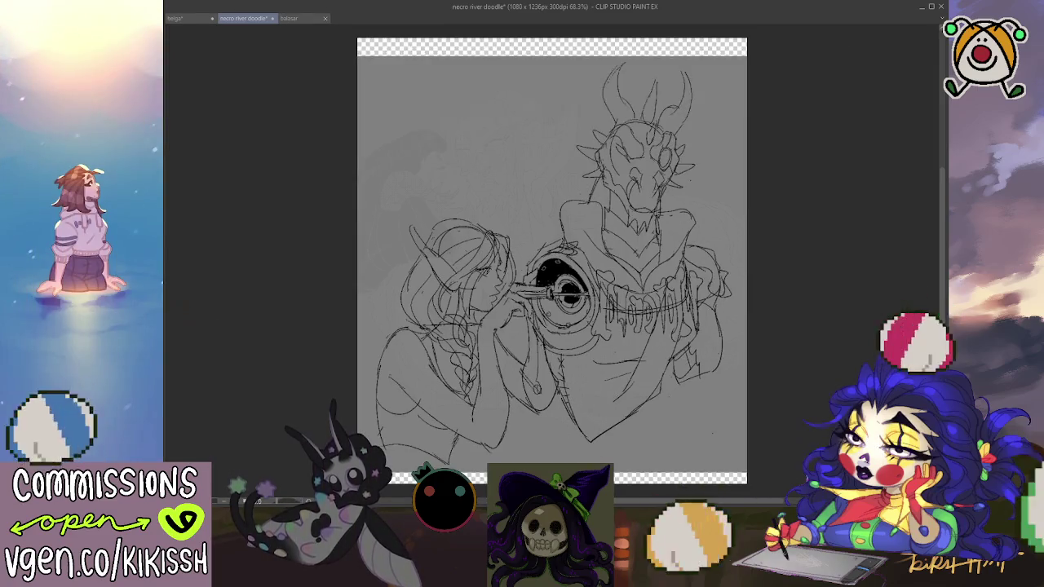
click(395, 75)
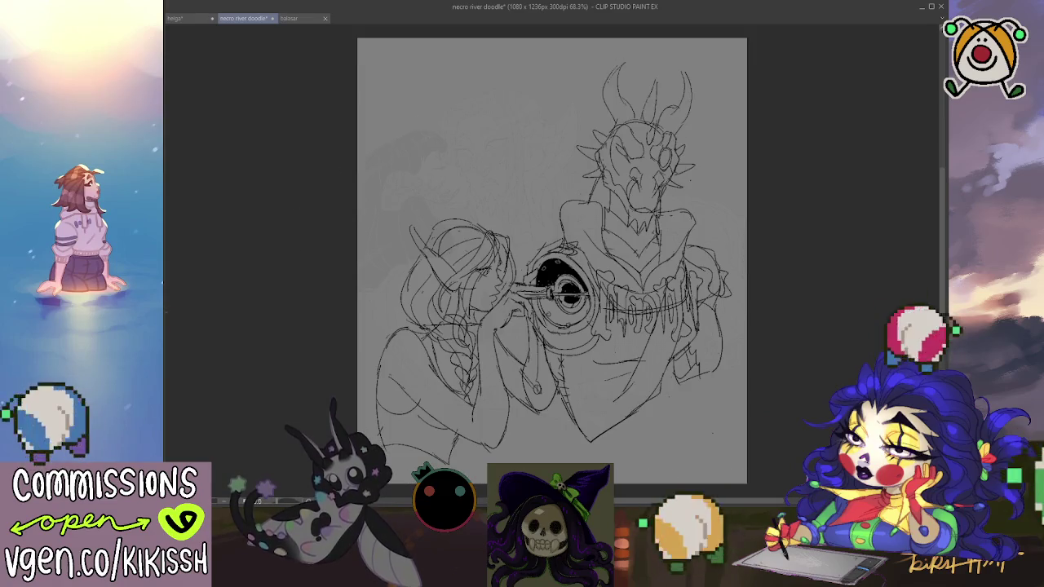
Step: Enlarge the canvas toward the bottom-left to 1213x1388 and begin scaling the sketch up
scroll(421, 166, up, 1)
scroll(422, 167, up, 1)
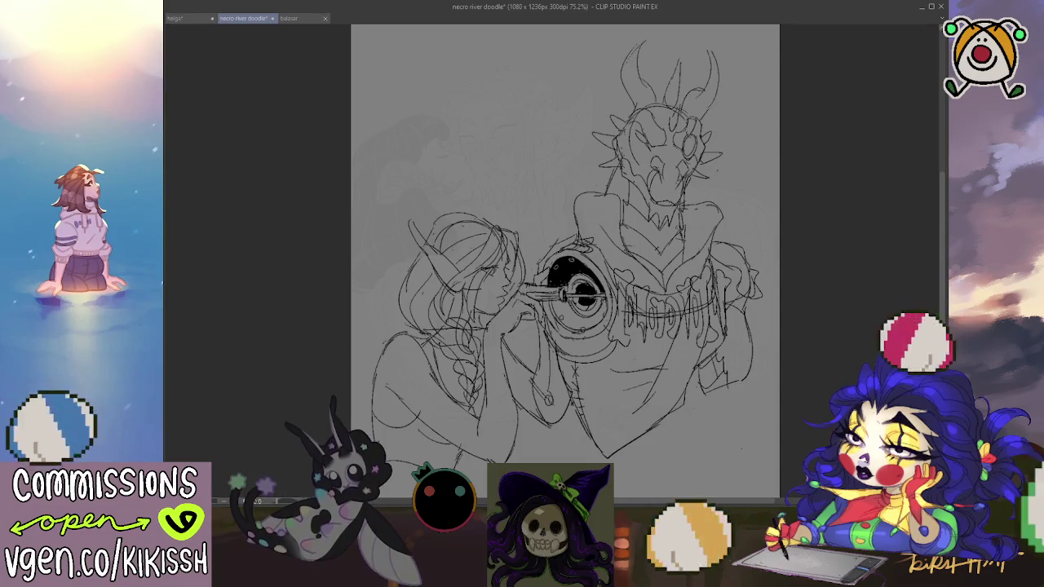
key(ctrl+t)
scroll(395, 425, down, 2)
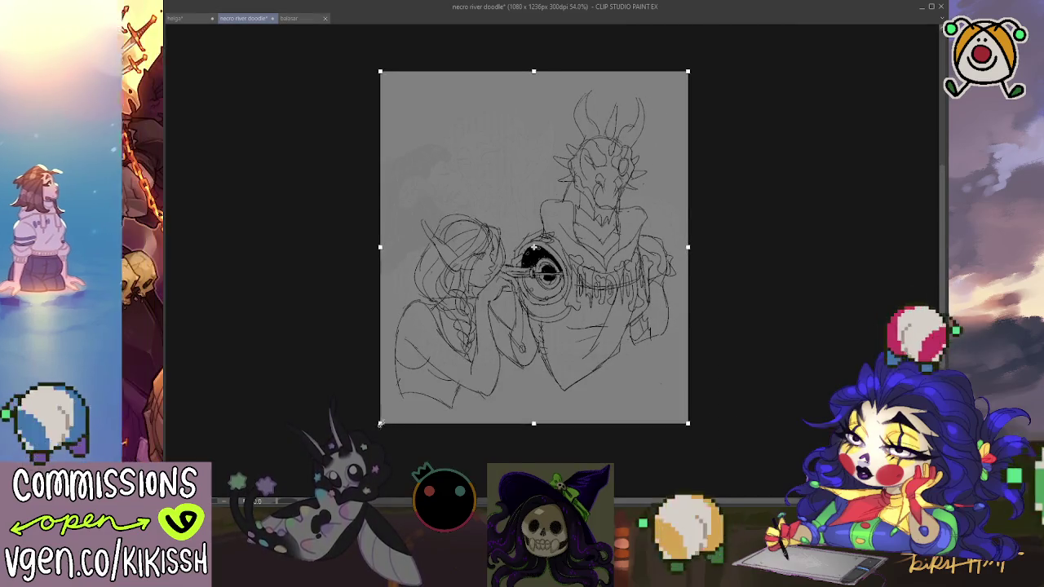
drag(395, 425, 357, 469)
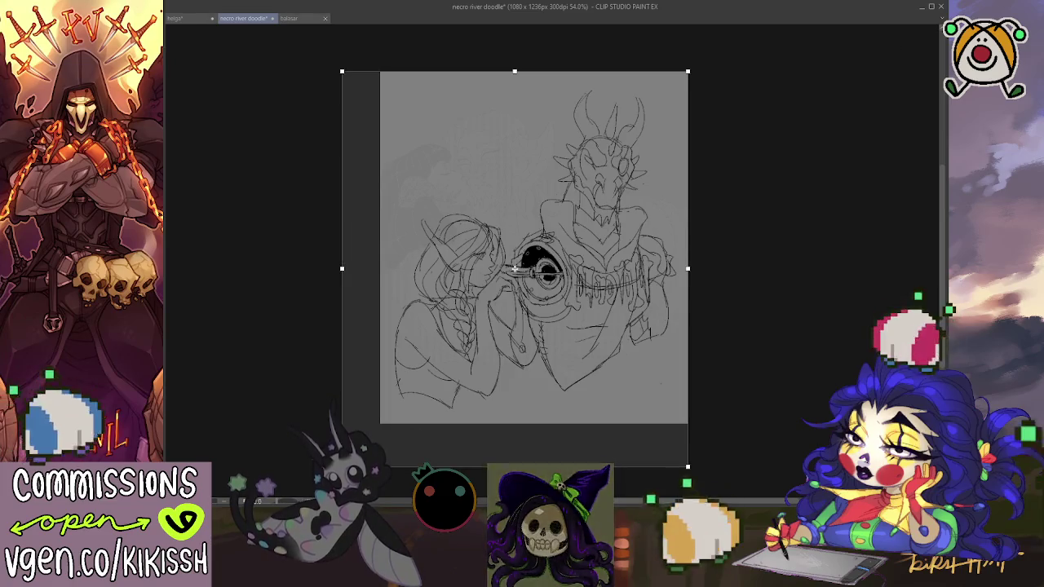
key(Return)
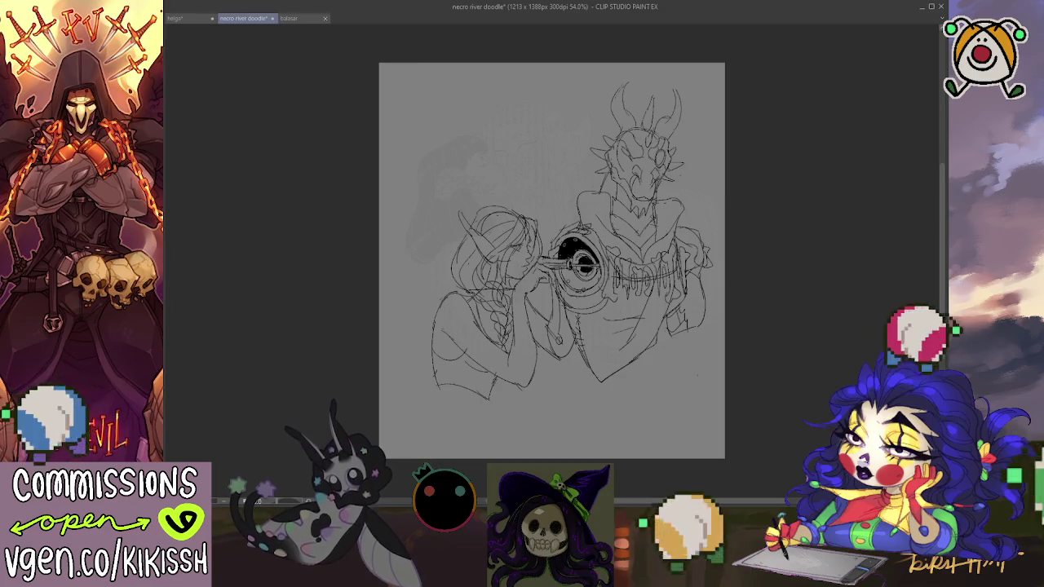
key(ctrl+t)
drag(430, 401, 387, 449)
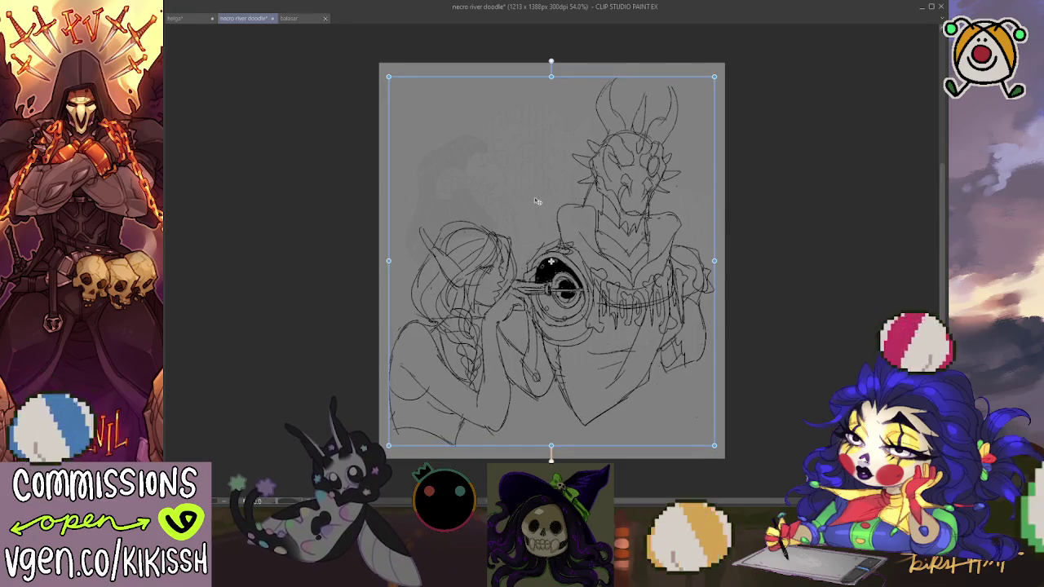
Step: Zoom in on the sketch and shrink it slightly back from the bottom-left
key(ctrl+alt+0)
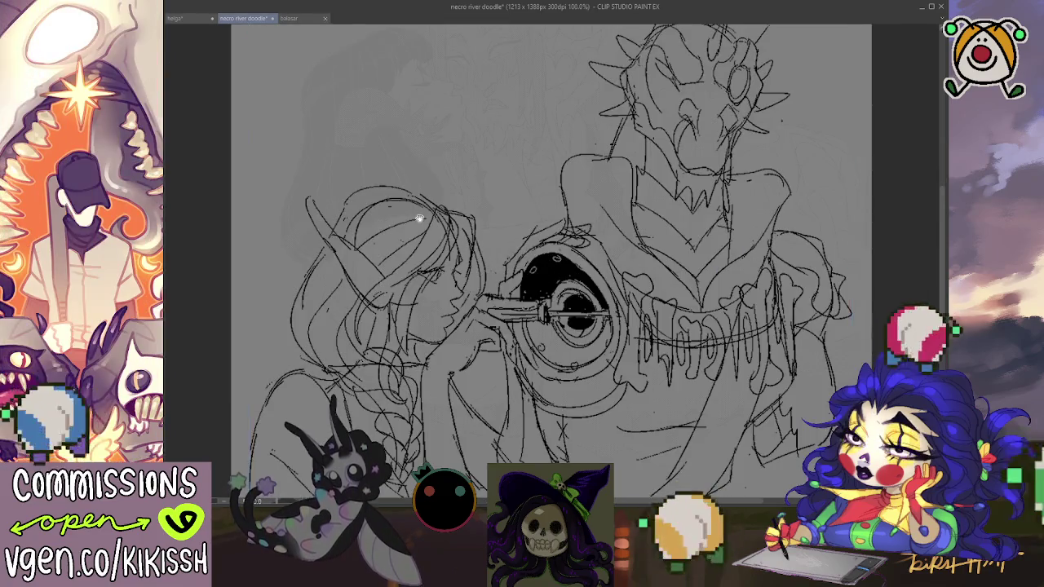
drag(551, 259, 539, 222)
scroll(246, 449, down, 2)
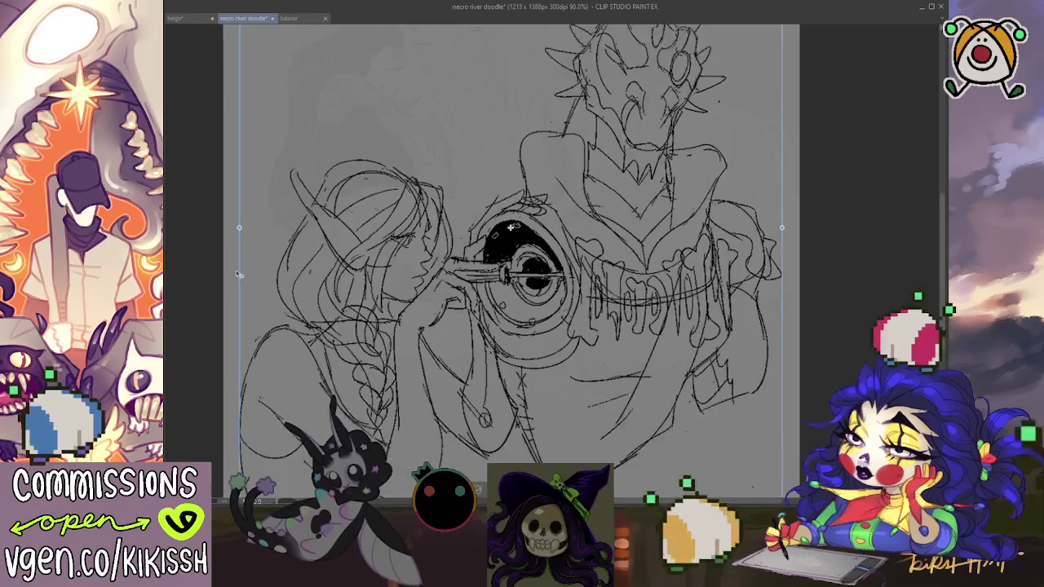
scroll(245, 448, down, 2)
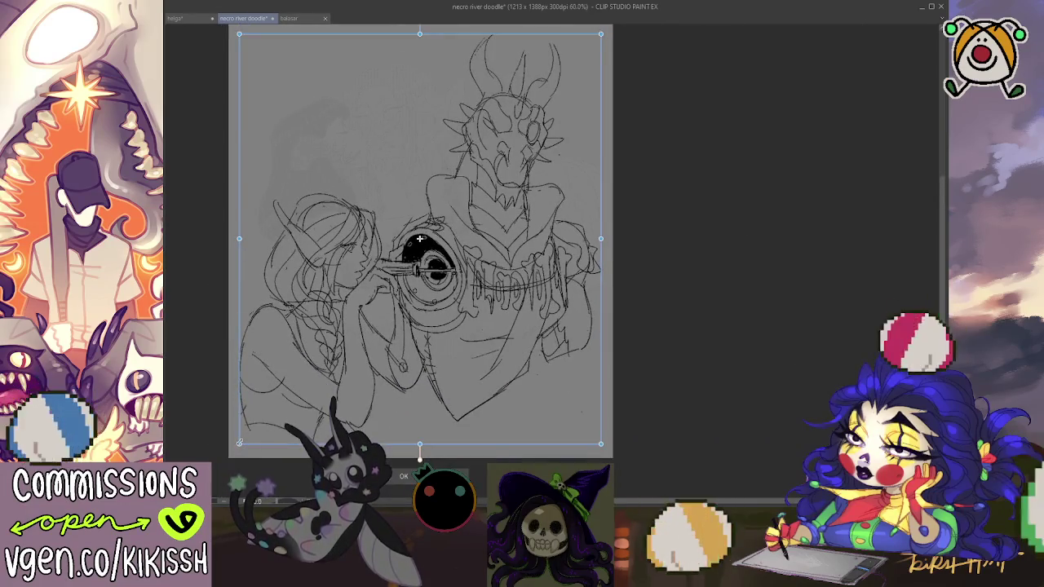
drag(239, 443, 249, 432)
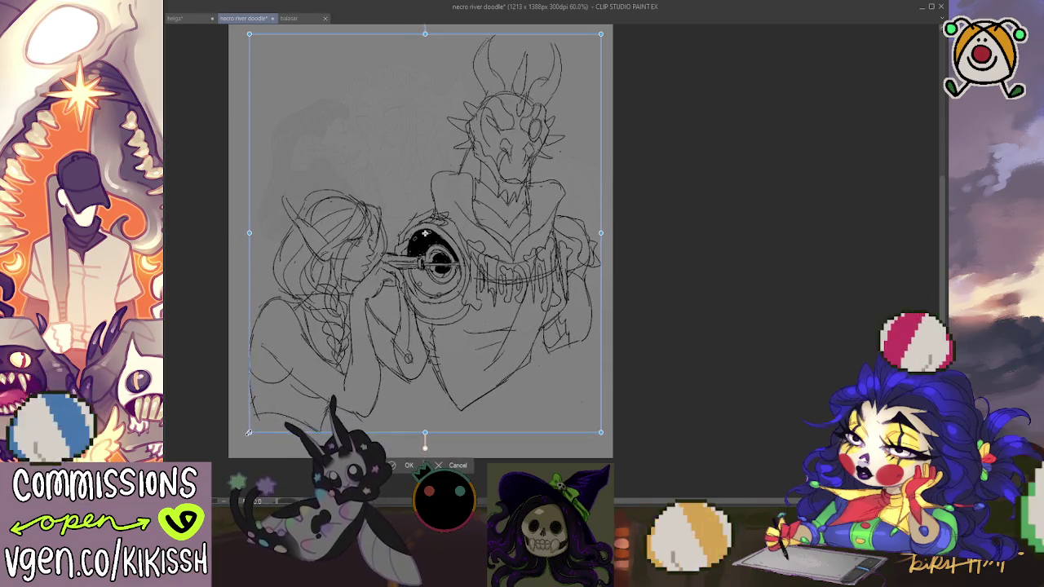
click(394, 465)
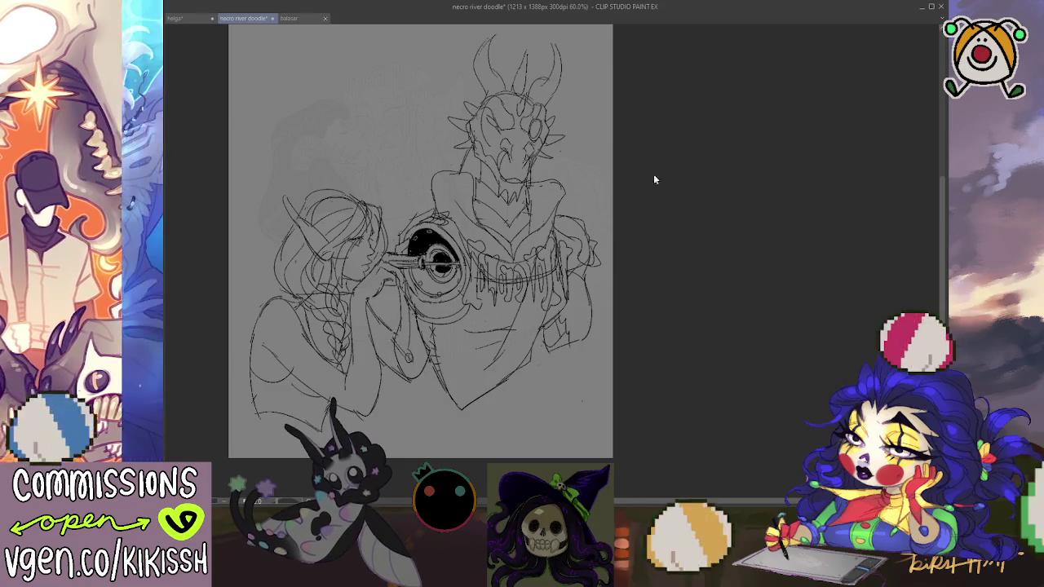
Step: Undo the last sketch resizes and zoom in closer on the sketch
key(ctrl+z)
key(ctrl+z)
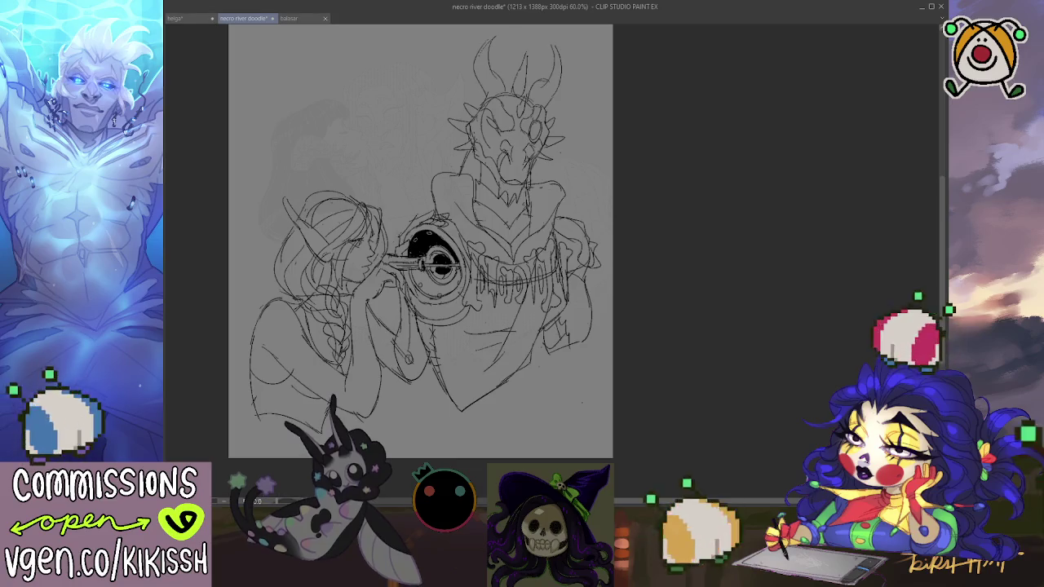
drag(273, 310, 362, 310)
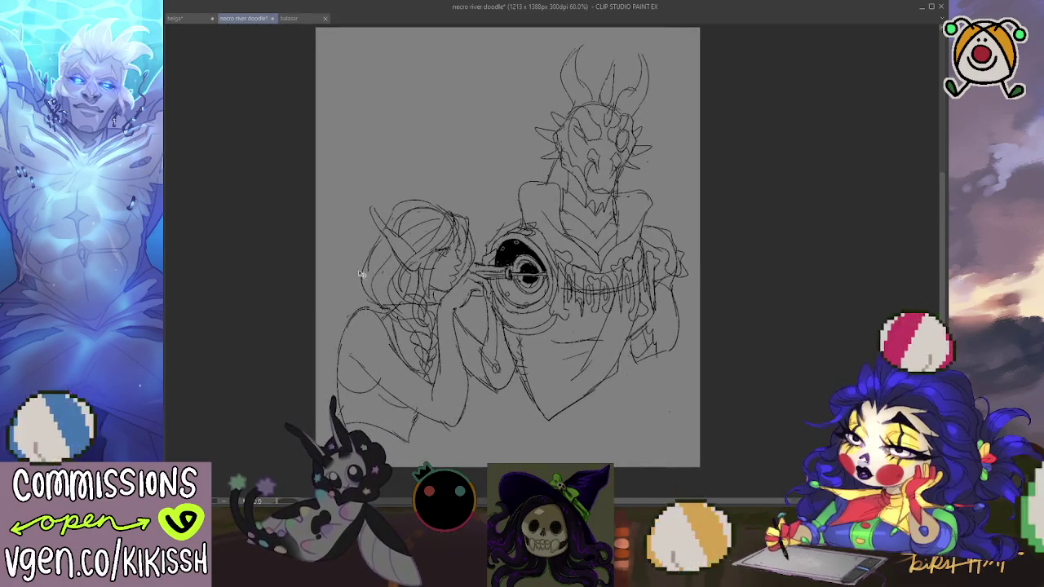
scroll(366, 275, up, 1)
key(ctrl+z)
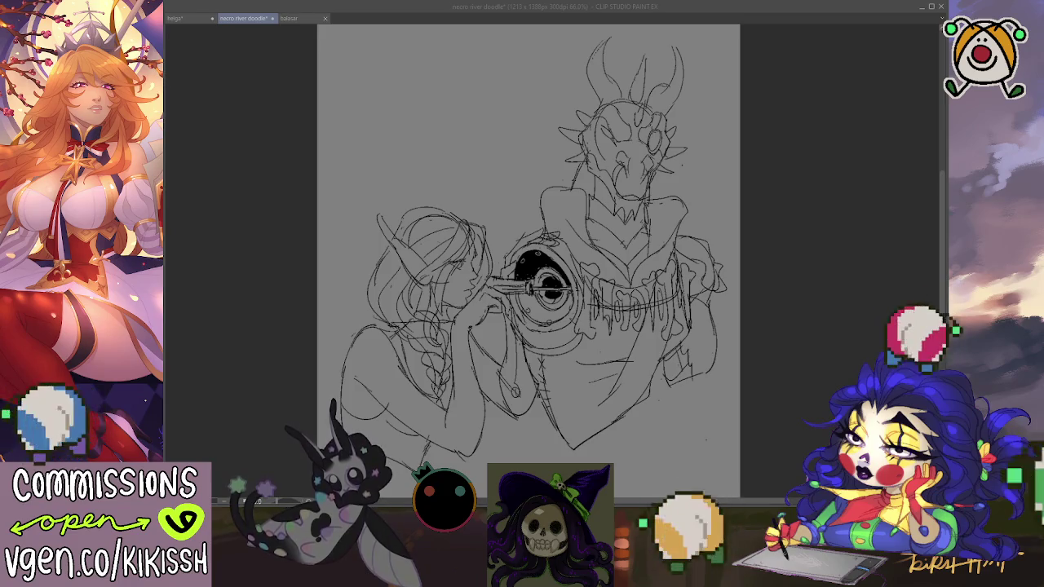
key(ctrl+plus)
key(ctrl+plus)
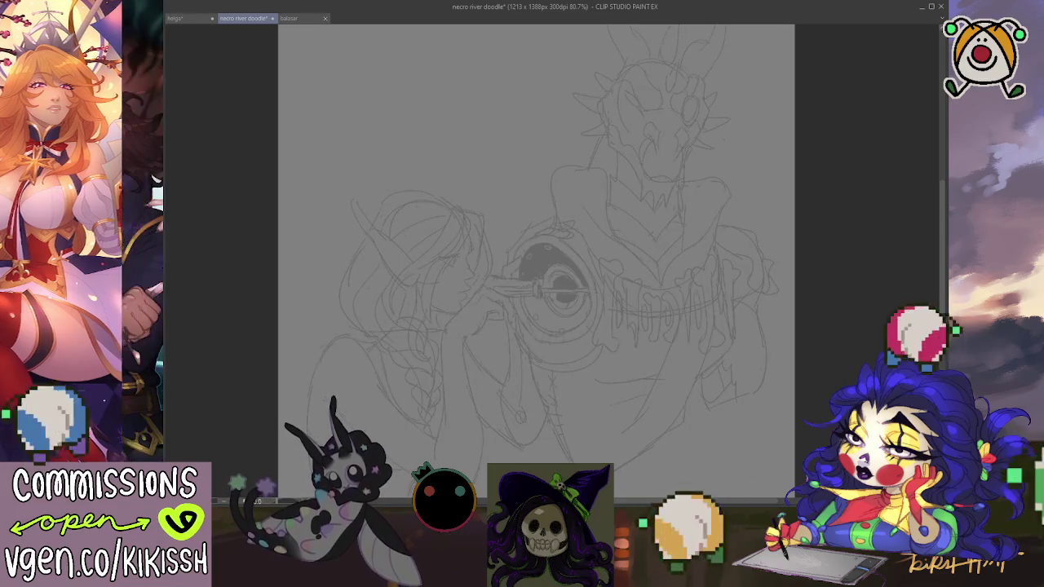
Step: Bring the figure's head into view and ink a clean outline of the left horn
drag(539, 271, 514, 291)
drag(506, 304, 497, 303)
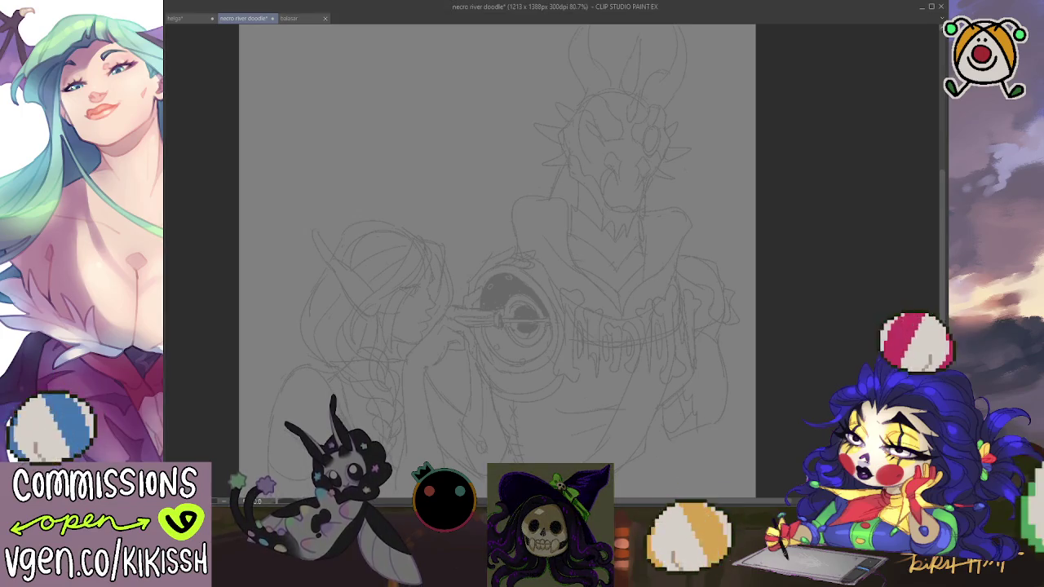
drag(763, 406, 814, 389)
scroll(481, 261, up, 1)
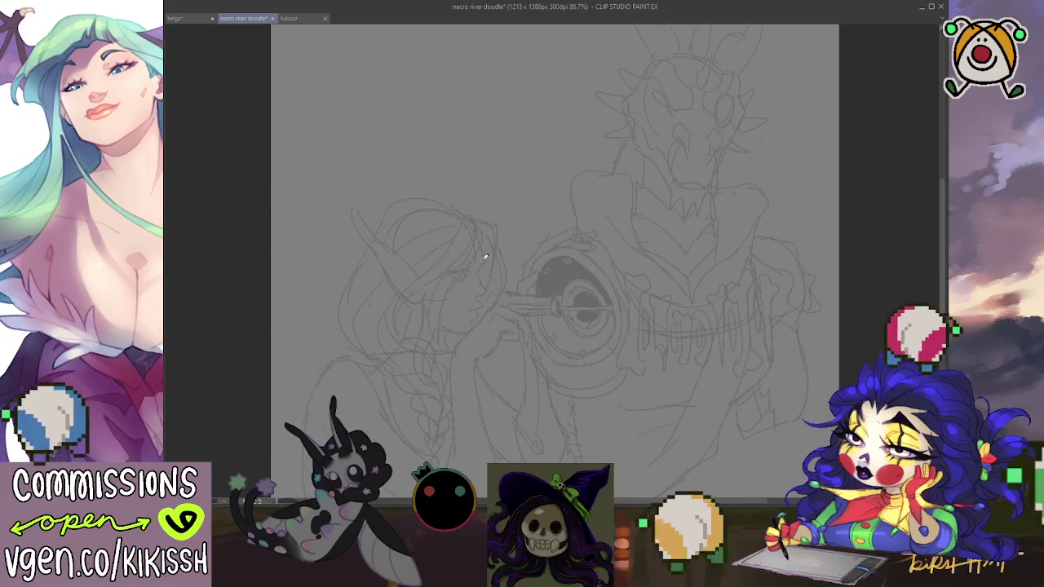
mouse_move(420, 277)
mouse_down()
mouse_move(358, 235)
mouse_move(353, 249)
mouse_move(425, 292)
mouse_move(471, 234)
mouse_up()
Step: Ink the second horn with its inner edge, hooked curve below, and tip
drag(513, 180, 493, 243)
drag(513, 180, 491, 234)
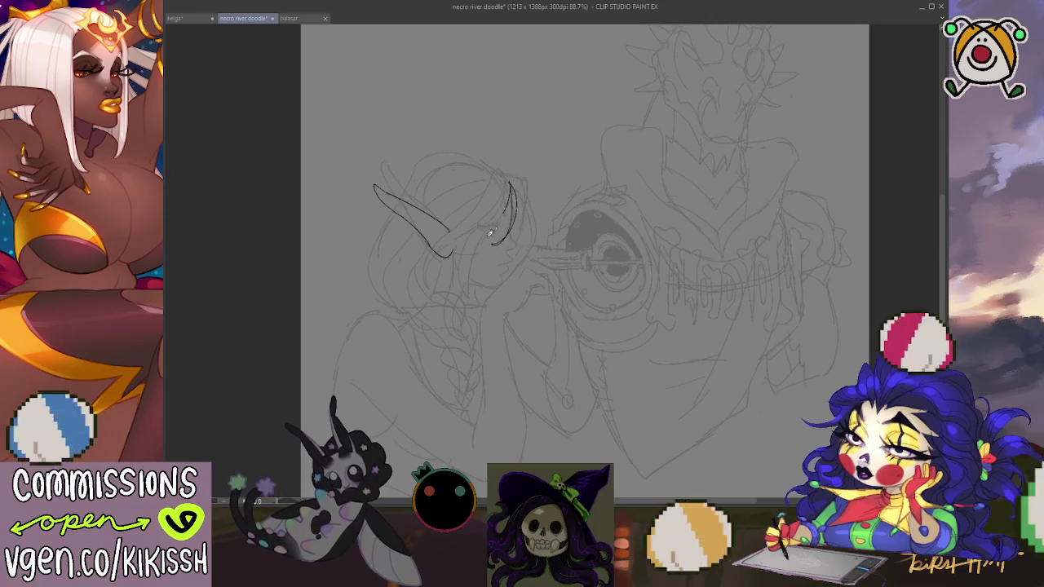
drag(469, 292, 480, 300)
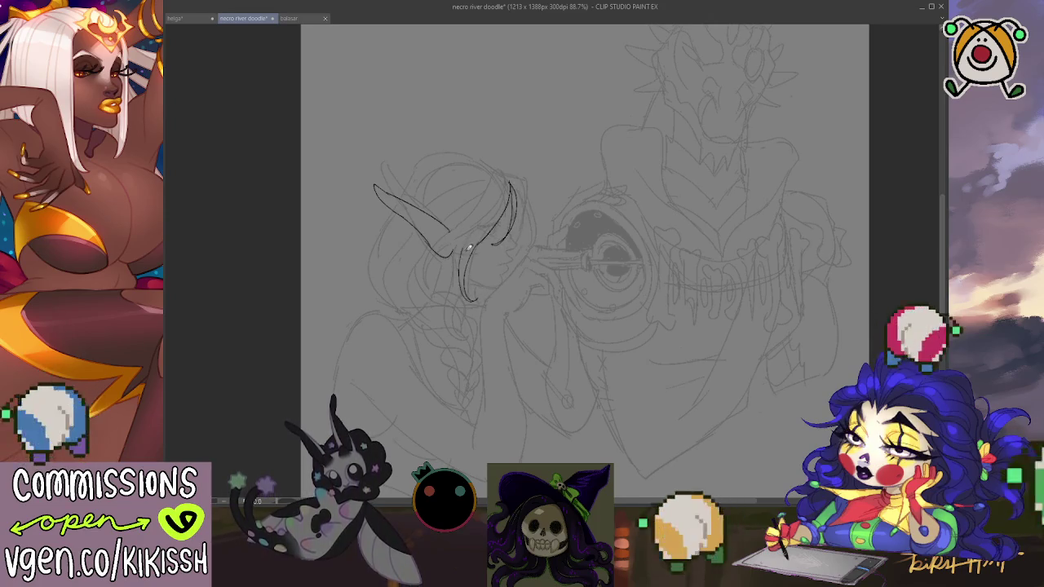
drag(475, 237, 461, 263)
mouse_move(497, 202)
mouse_down()
mouse_move(449, 241)
mouse_move(425, 281)
mouse_up()
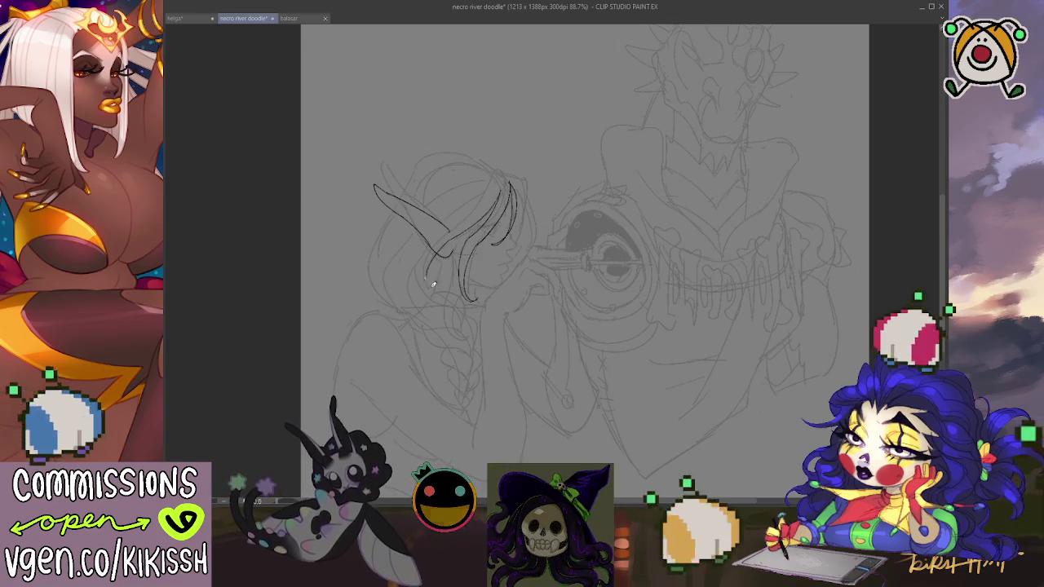
mouse_move(459, 229)
mouse_down()
mouse_move(500, 173)
mouse_move(431, 245)
mouse_up()
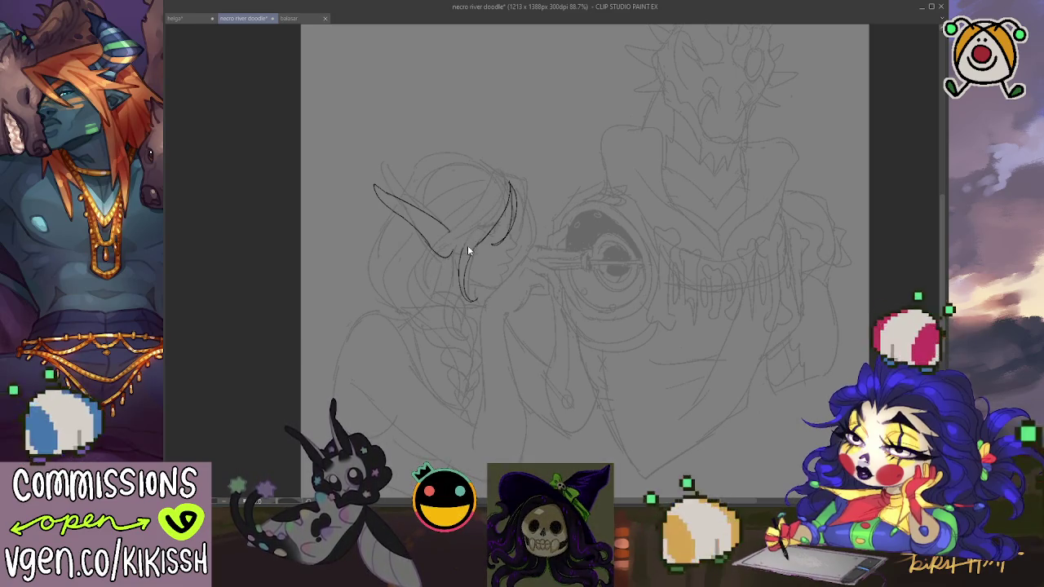
mouse_move(505, 175)
mouse_down()
mouse_move(473, 232)
mouse_move(445, 249)
mouse_move(435, 290)
mouse_move(498, 165)
mouse_up()
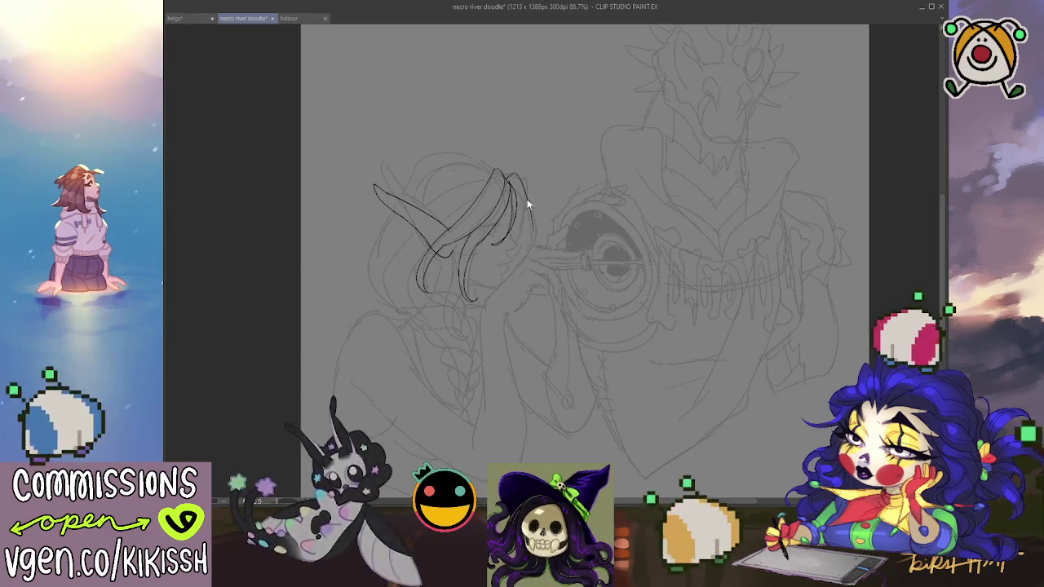
Step: Ink the hair strands curving beside the horn and along the hair's right edge
mouse_move(507, 174)
mouse_down()
mouse_move(527, 195)
mouse_move(526, 251)
mouse_up()
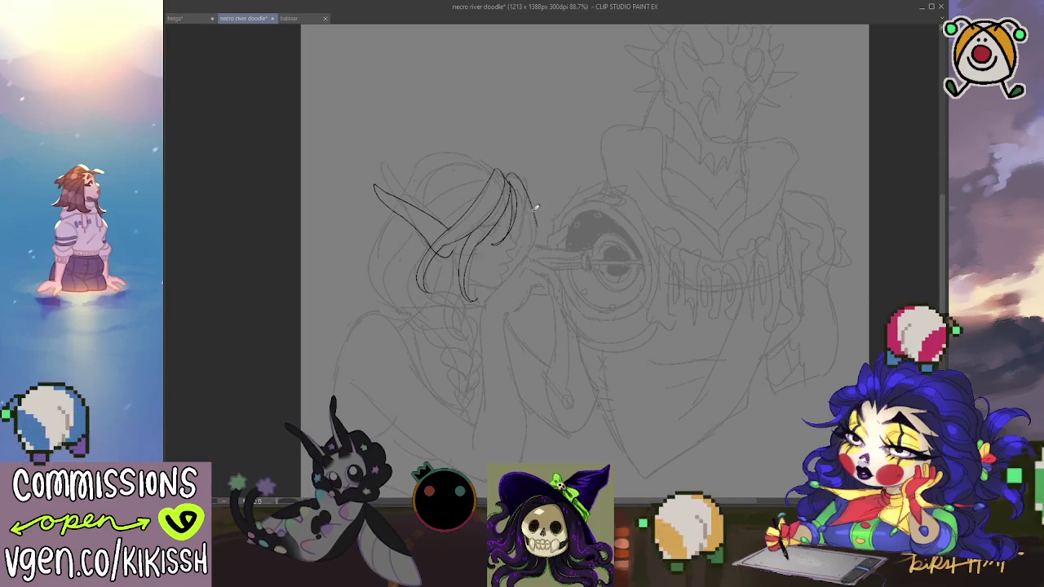
drag(536, 217, 531, 242)
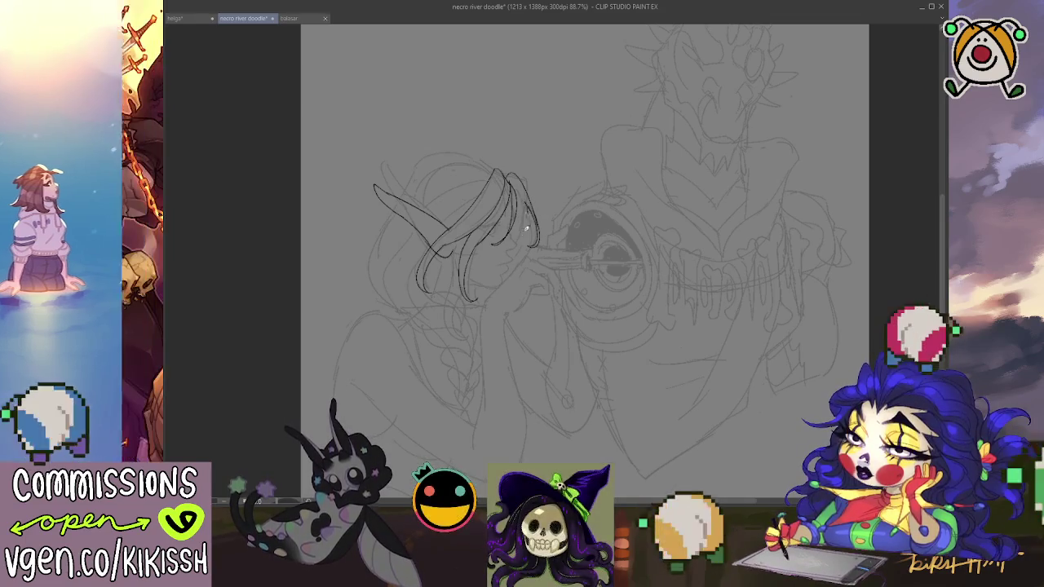
drag(527, 213, 519, 241)
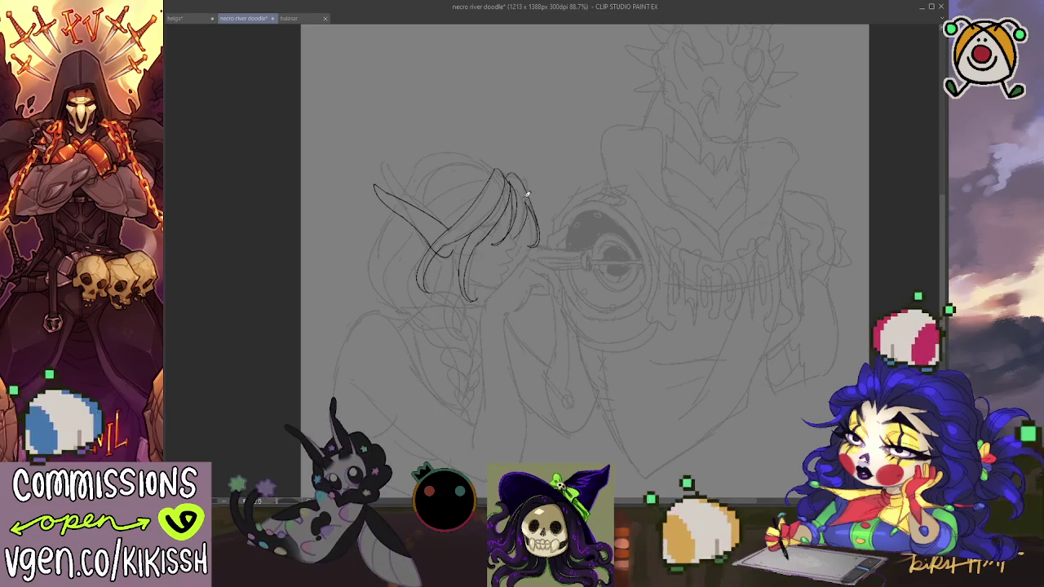
drag(538, 181, 546, 193)
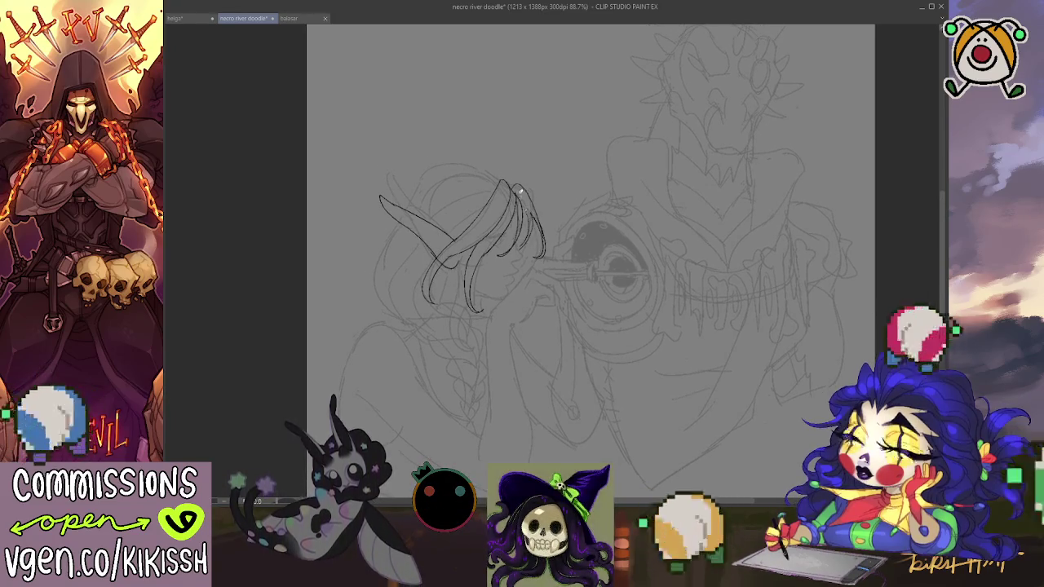
drag(518, 244, 544, 226)
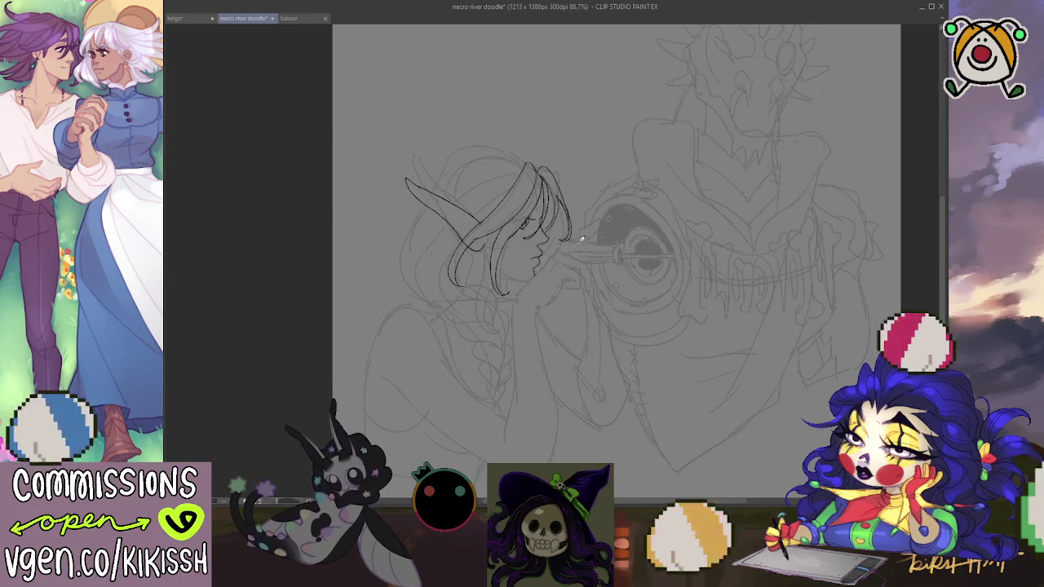
Step: Ink a line down from the chin and a fingertip reaching toward the monocle
drag(580, 226, 575, 224)
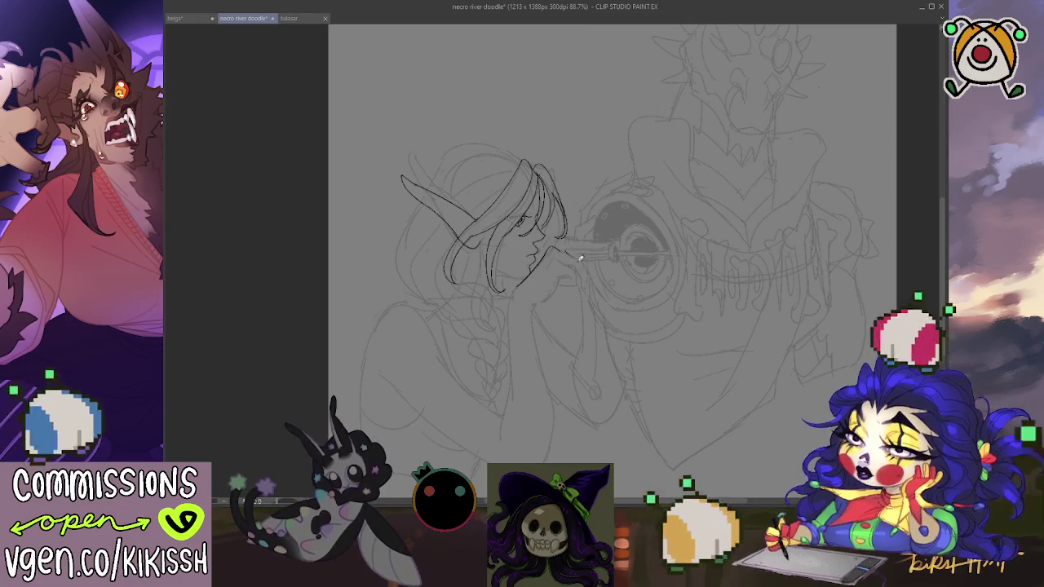
drag(570, 253, 589, 277)
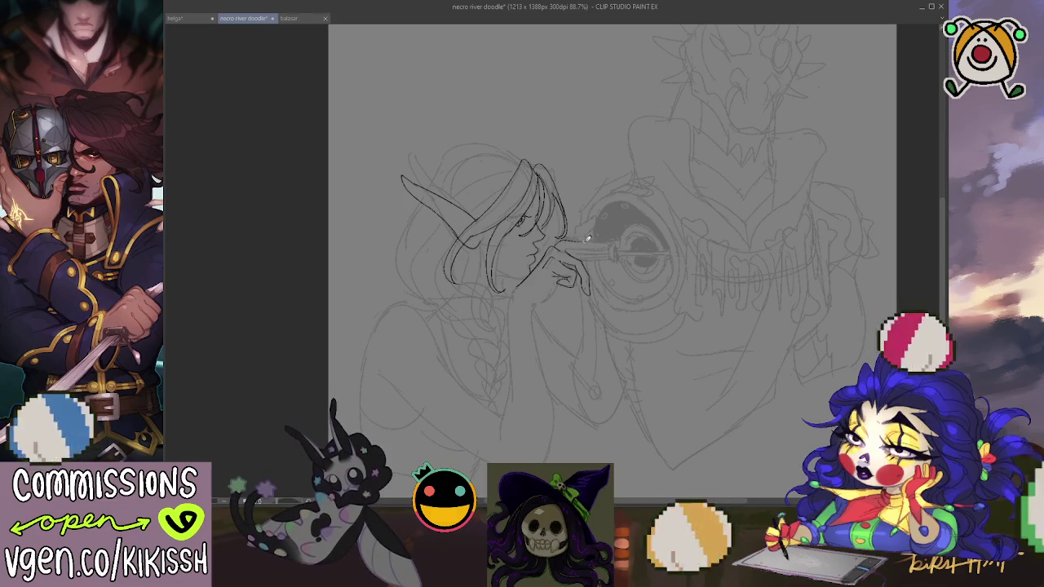
drag(577, 239, 604, 239)
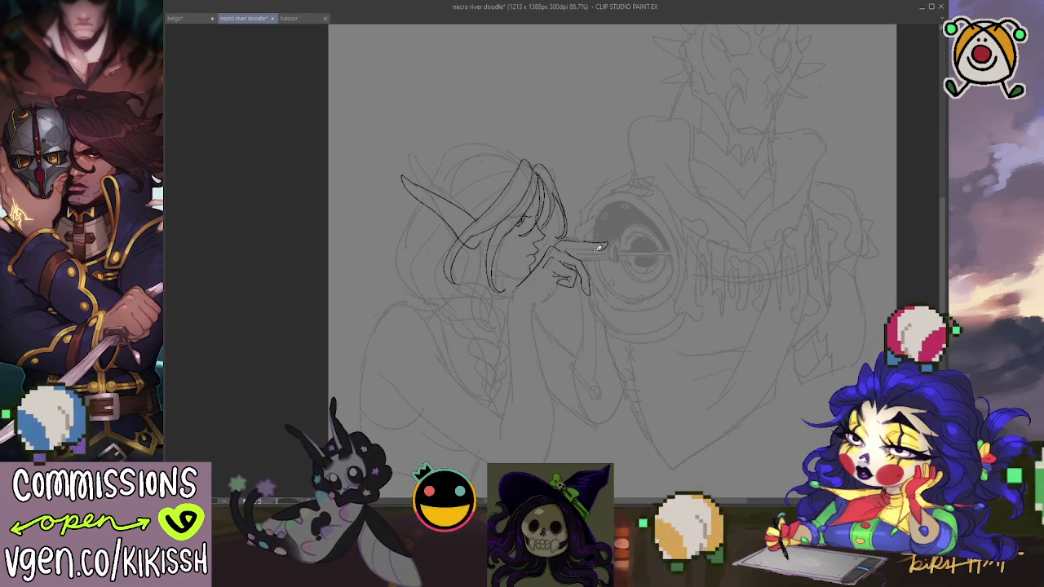
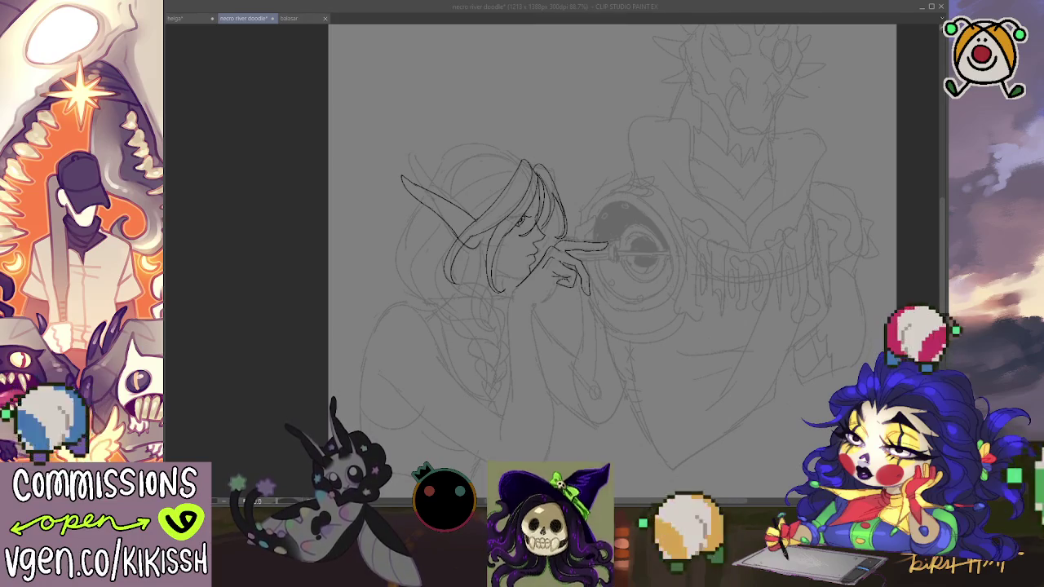
Step: Zoom in on the girl's head and ink the braid start, ear edge and hair outline past the ear
click(811, 361)
drag(811, 362, 792, 334)
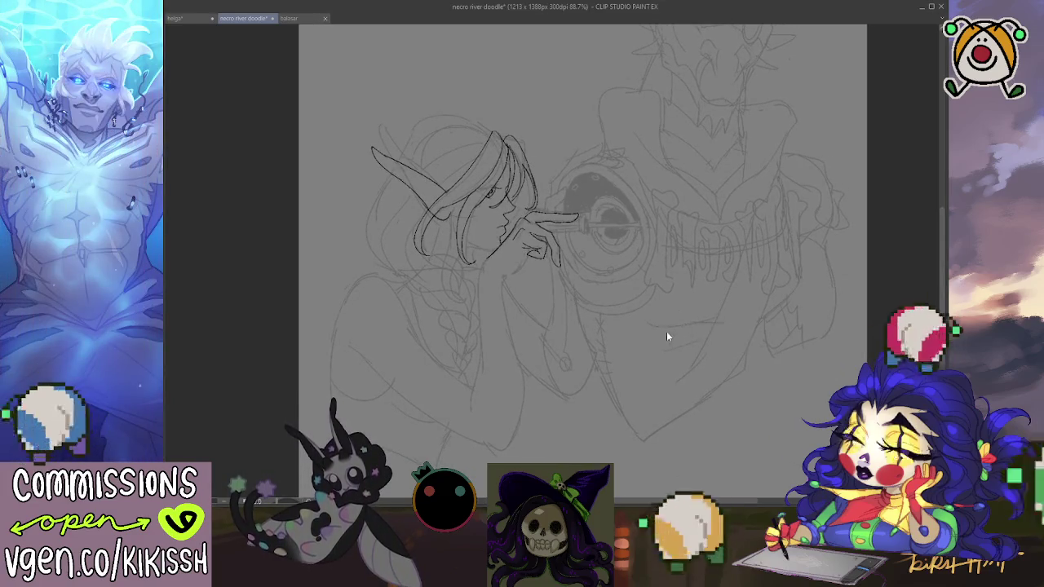
scroll(522, 269, up, 3)
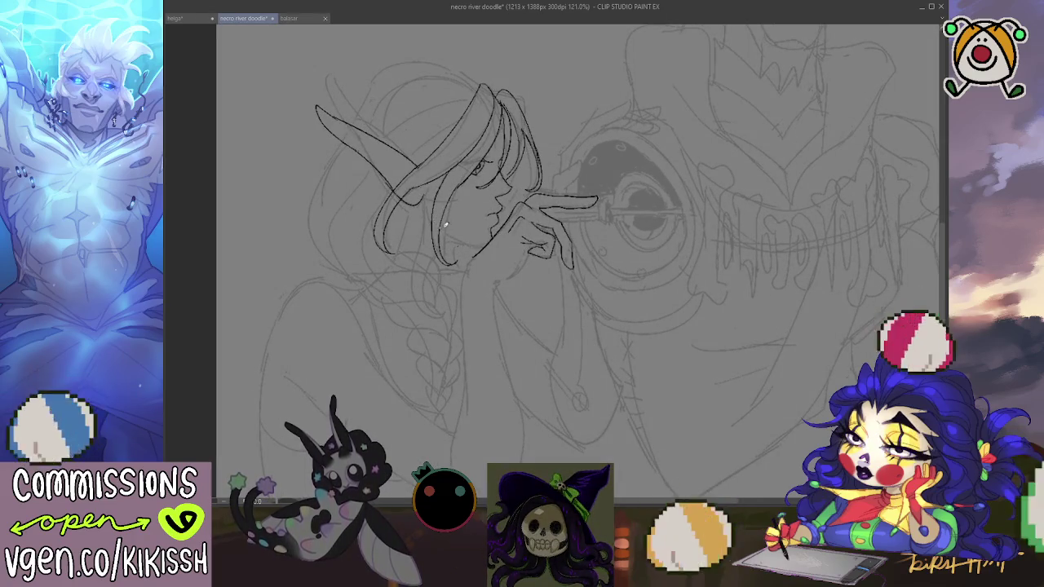
drag(471, 235, 496, 243)
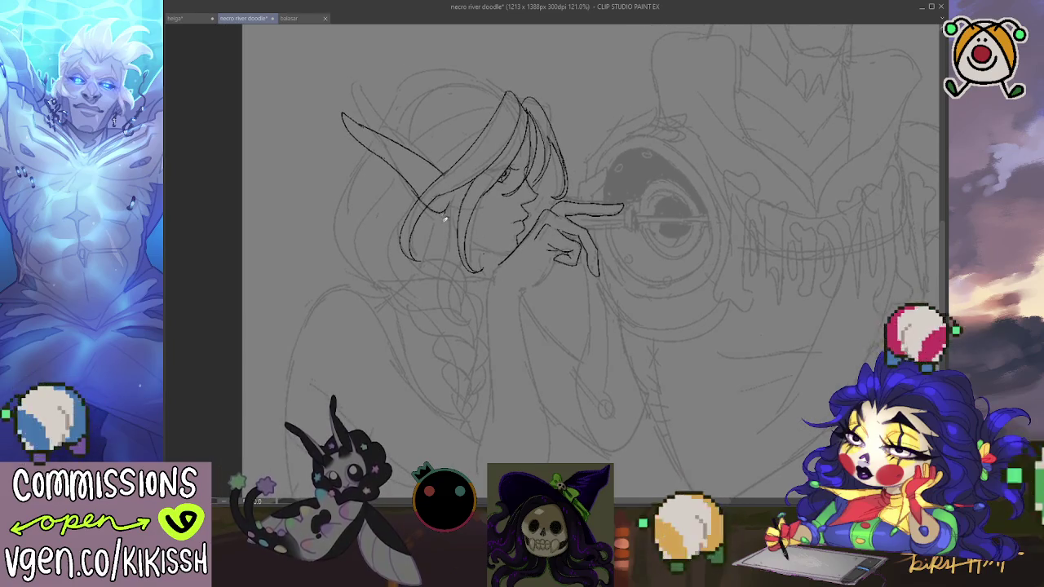
mouse_move(462, 276)
mouse_down()
mouse_move(482, 342)
mouse_move(487, 295)
mouse_move(467, 393)
mouse_up()
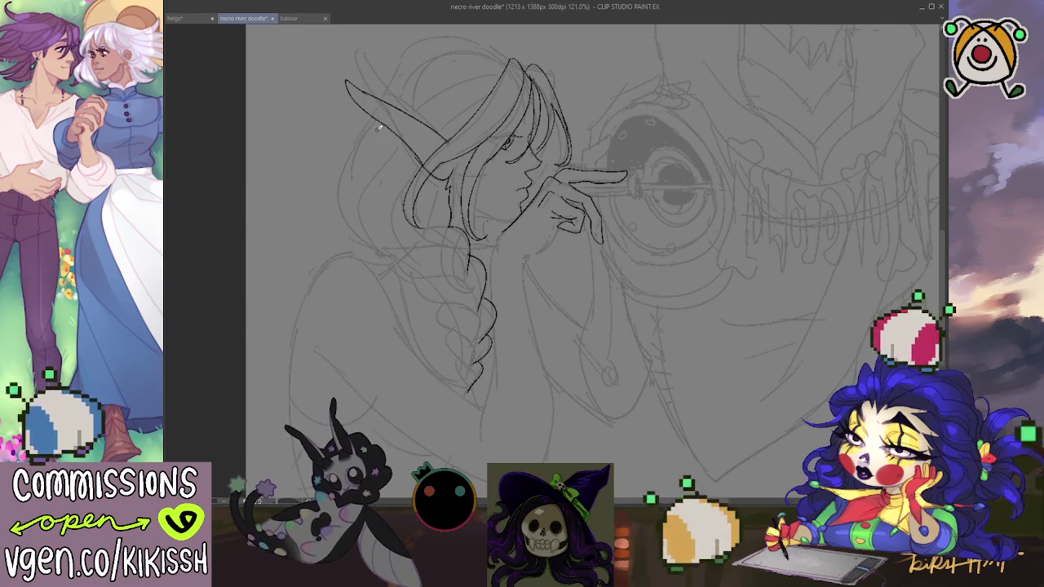
drag(374, 116, 354, 156)
mouse_move(337, 206)
mouse_down()
mouse_move(397, 253)
mouse_move(459, 244)
mouse_up()
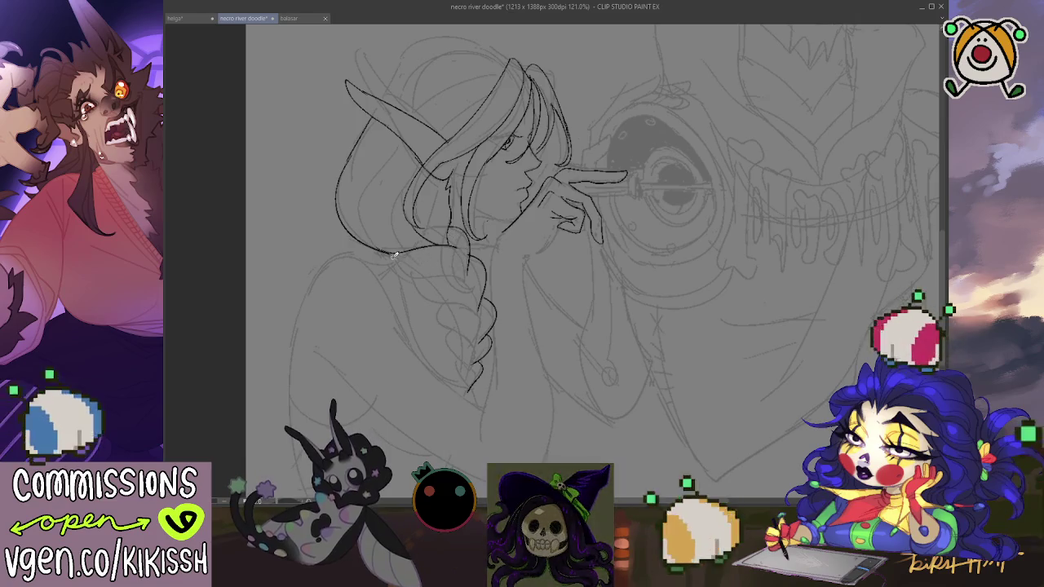
Step: Ink the braid's curves and loops below the chin down to its bottom tip
mouse_move(396, 256)
mouse_down()
mouse_move(447, 278)
mouse_move(461, 251)
mouse_up()
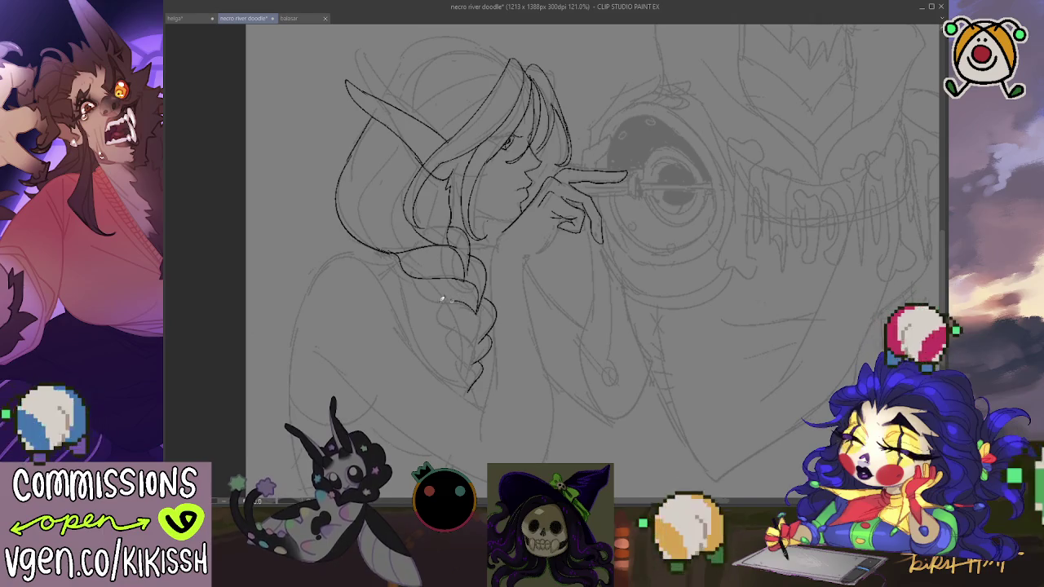
mouse_move(421, 281)
mouse_down()
mouse_move(473, 308)
mouse_move(461, 277)
mouse_up()
mouse_move(447, 323)
mouse_down()
mouse_move(464, 330)
mouse_move(474, 310)
mouse_move(477, 336)
mouse_up()
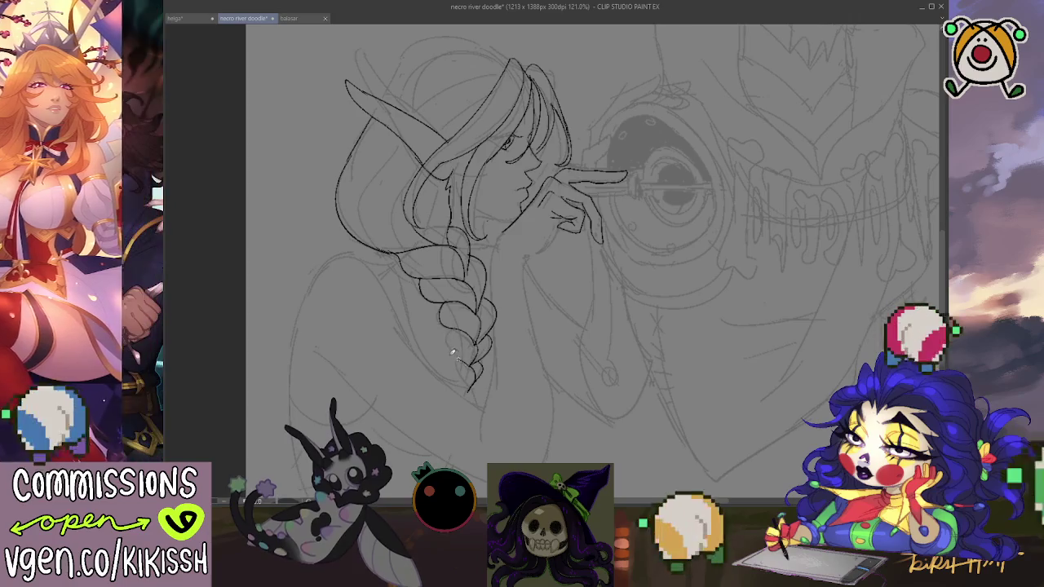
mouse_move(456, 351)
mouse_down()
mouse_move(471, 361)
mouse_move(467, 392)
mouse_up()
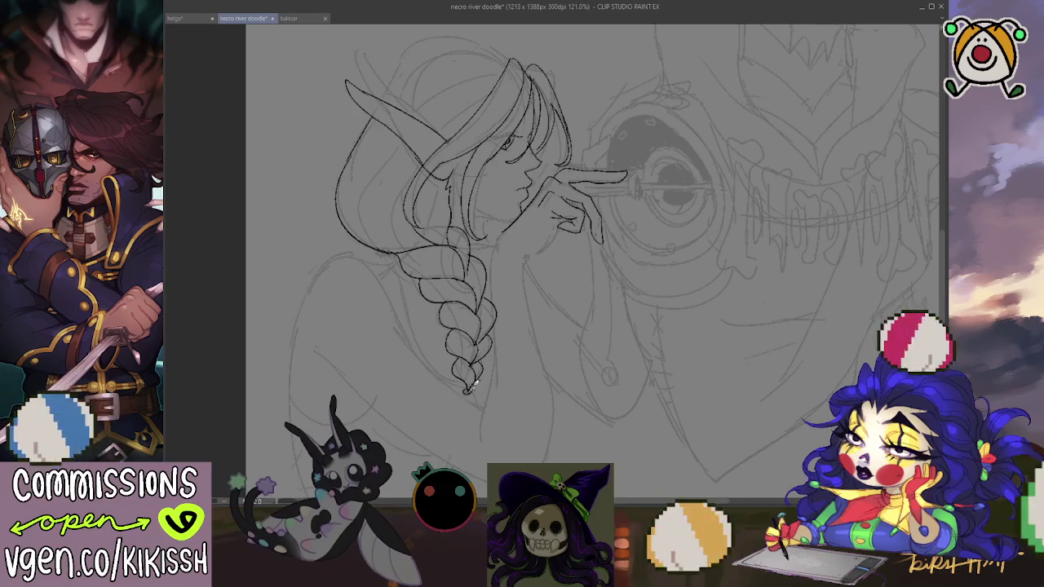
Step: Check the ink against the sketch, then rework the braid tip and add a strand along it
key(v)
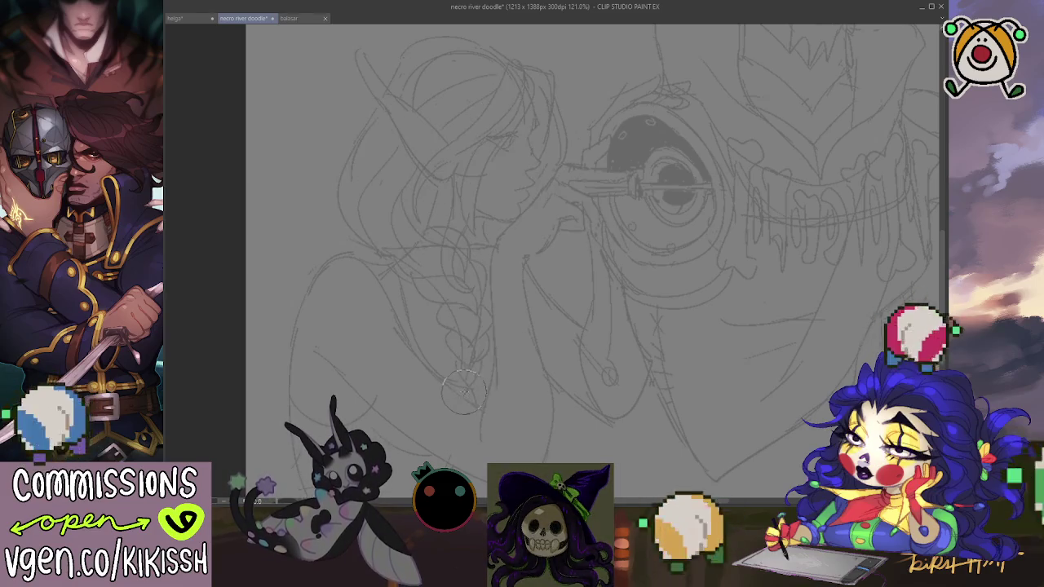
key(v)
drag(450, 384, 486, 377)
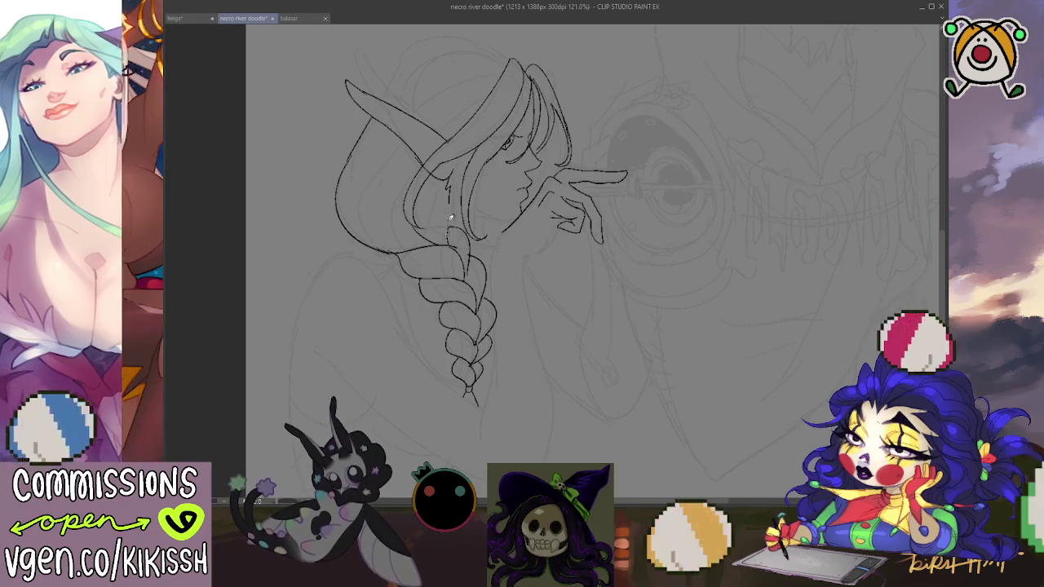
drag(437, 238, 442, 189)
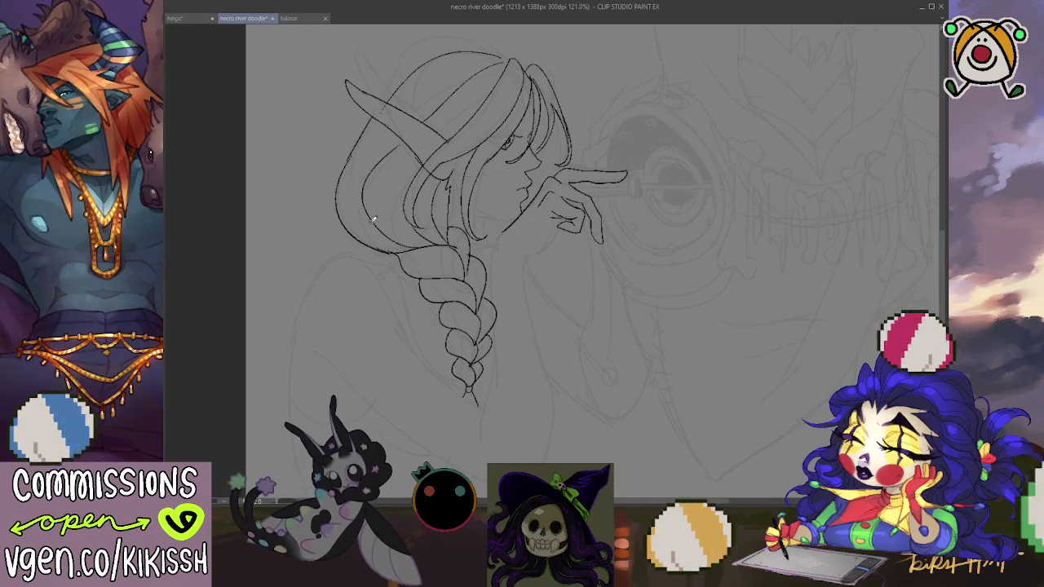
Step: Replace the head arc with a new upper-left head outline and left hair edge below the ear
key(ctrl+z)
mouse_move(349, 162)
mouse_down()
mouse_move(444, 57)
mouse_move(408, 50)
mouse_up()
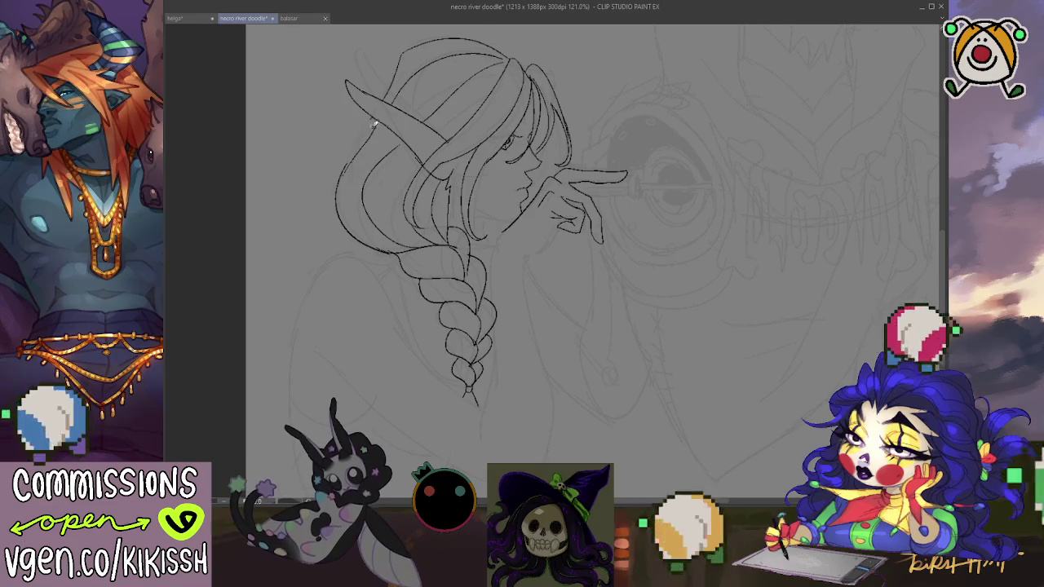
drag(374, 115, 345, 168)
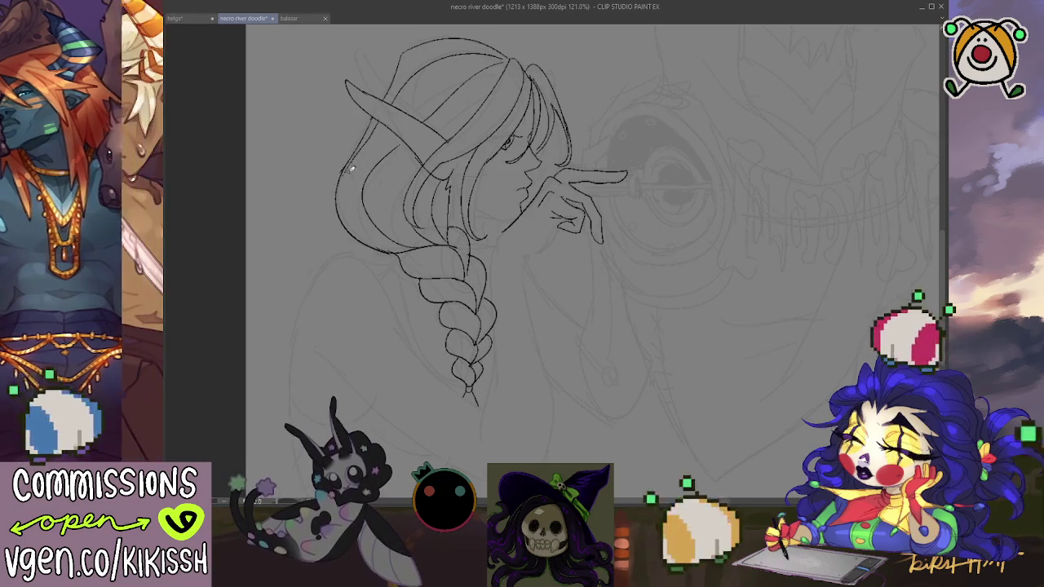
drag(343, 167, 346, 212)
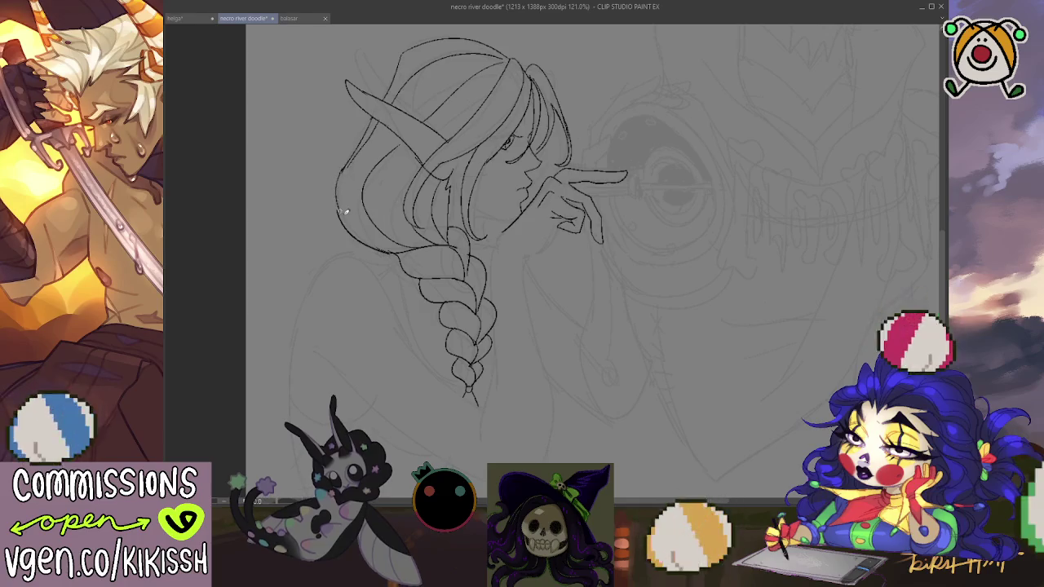
drag(484, 185, 467, 216)
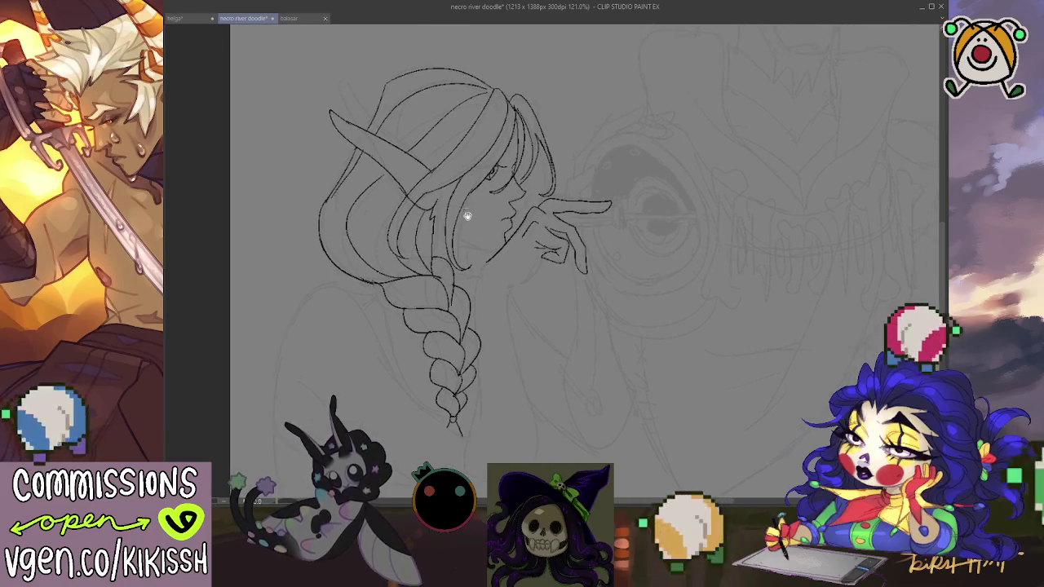
key(ctrl+minus)
key(ctrl+minus)
key(ctrl+plus)
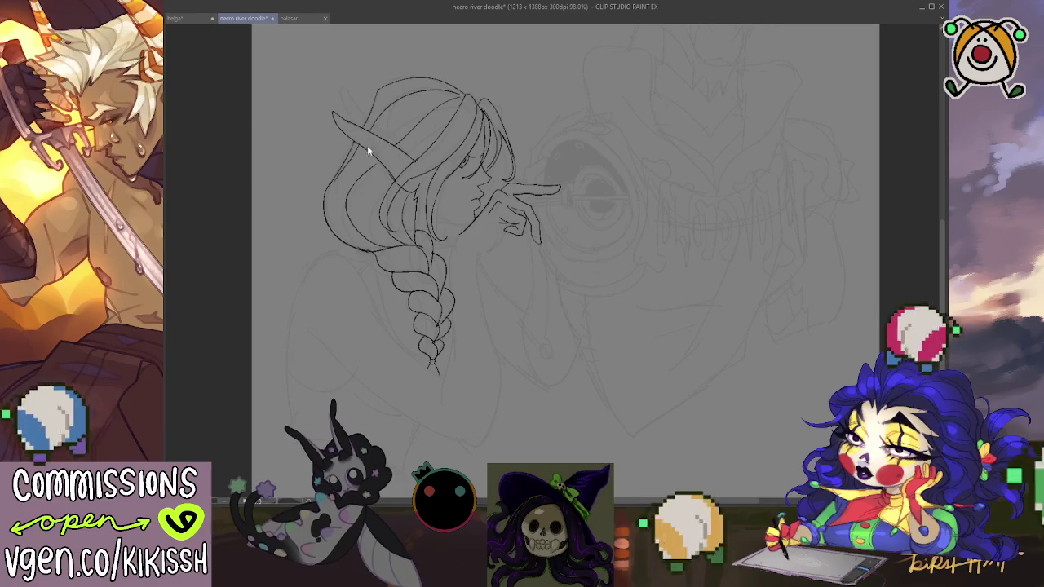
Step: Ink a hair strand, the hair-to-shoulder curve, back contour, a cloak fold and curves below the shoulder
drag(354, 133, 412, 166)
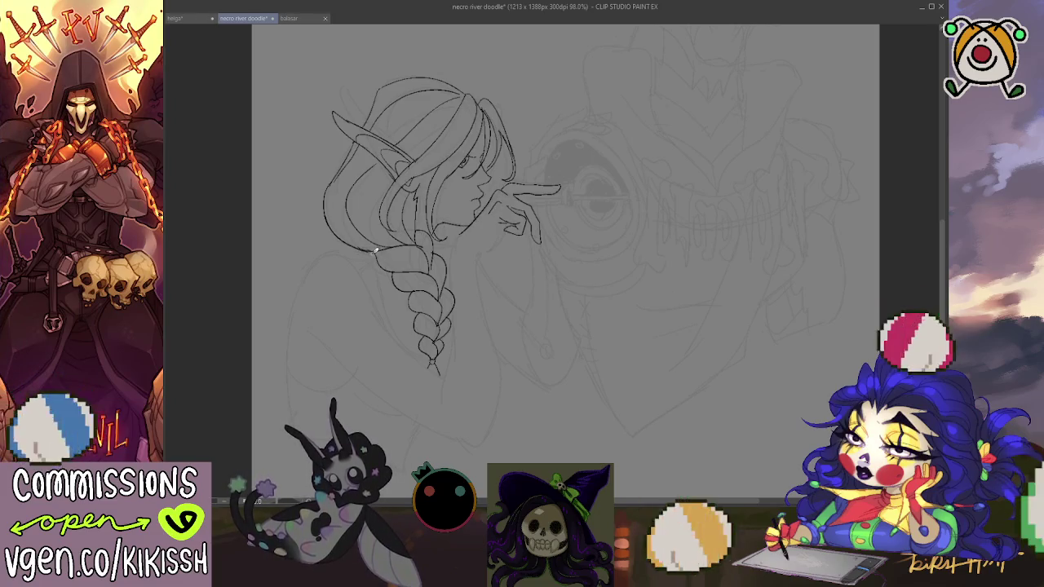
mouse_move(371, 249)
mouse_down()
mouse_move(300, 282)
mouse_move(285, 382)
mouse_up()
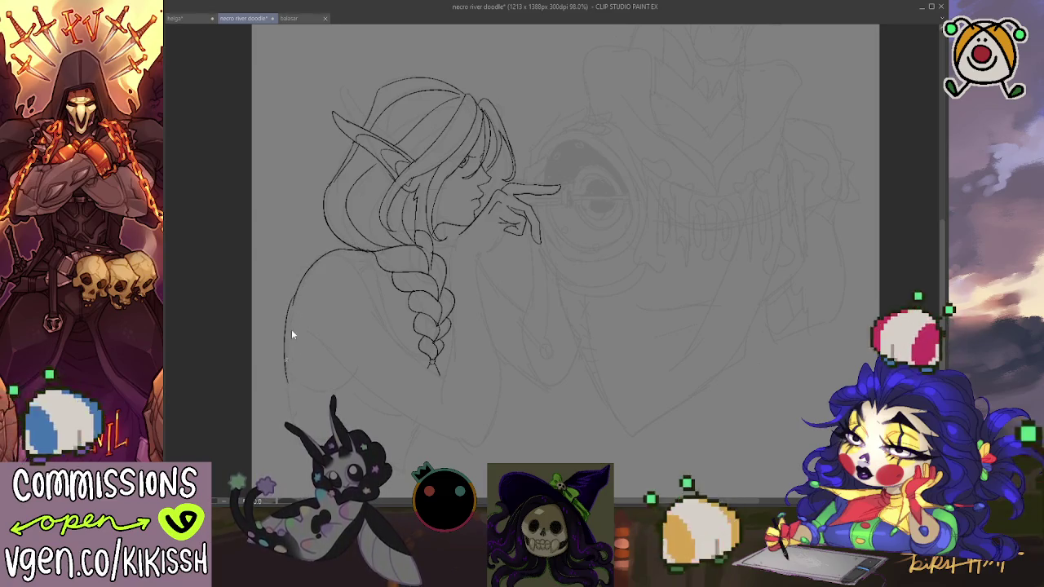
drag(292, 312, 286, 392)
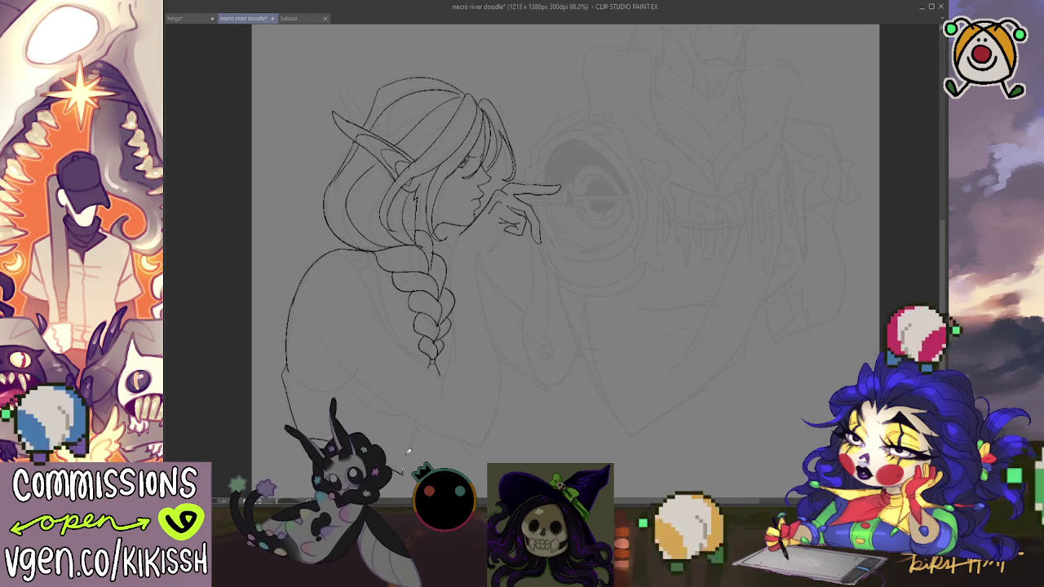
drag(421, 430, 403, 471)
mouse_move(288, 369)
mouse_down()
mouse_move(313, 385)
mouse_move(359, 374)
mouse_up()
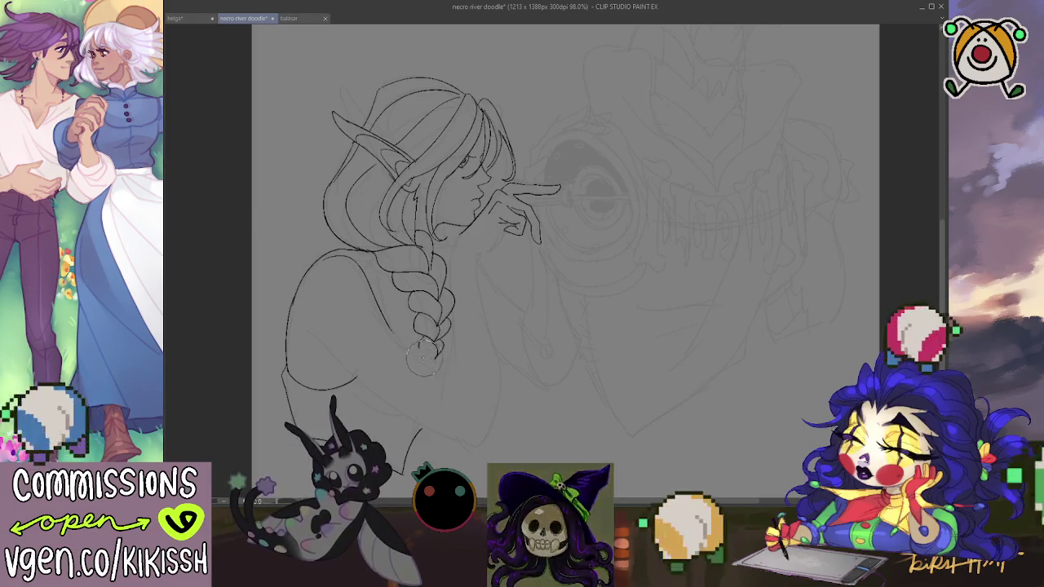
drag(431, 349, 443, 369)
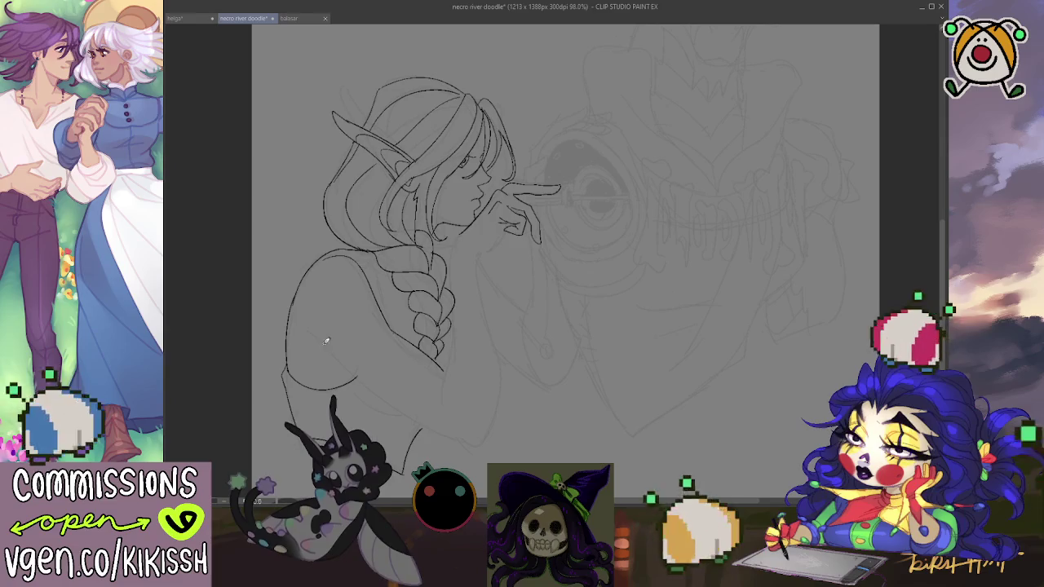
drag(352, 375, 439, 421)
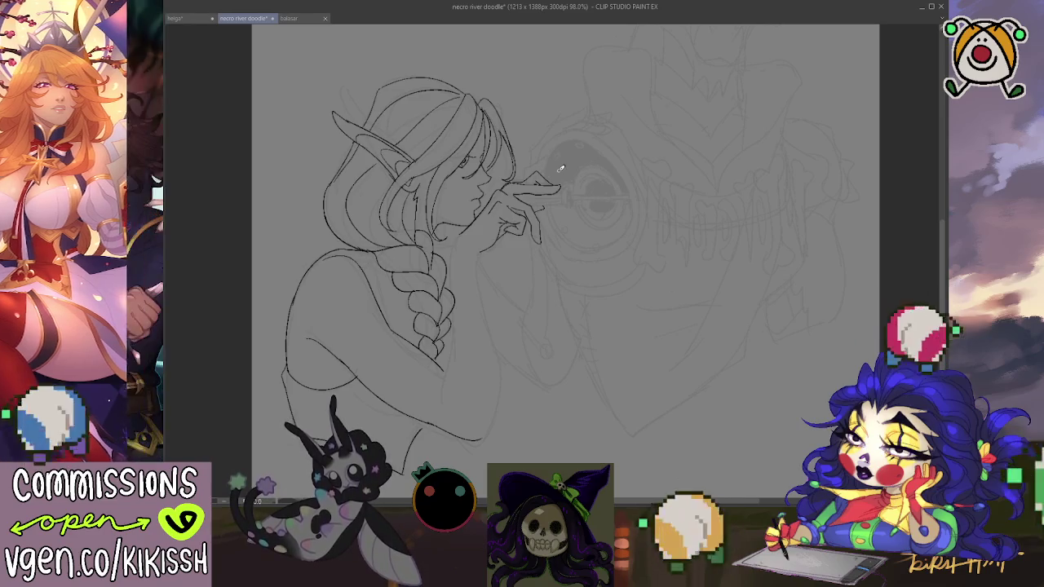
Step: Ink the braid's right edge and the arm's upper contour down to the waist
drag(508, 368, 545, 315)
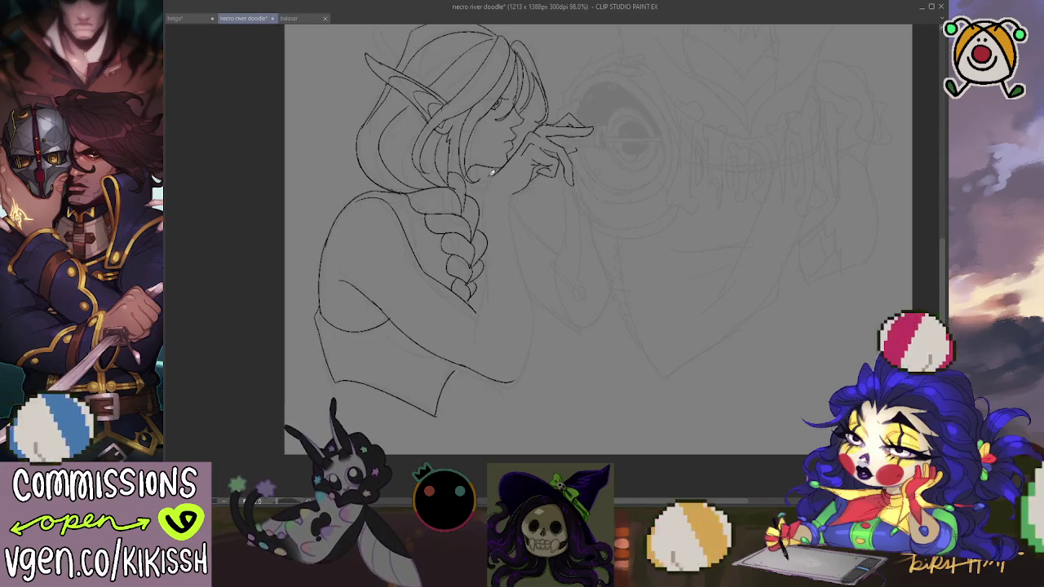
key(e)
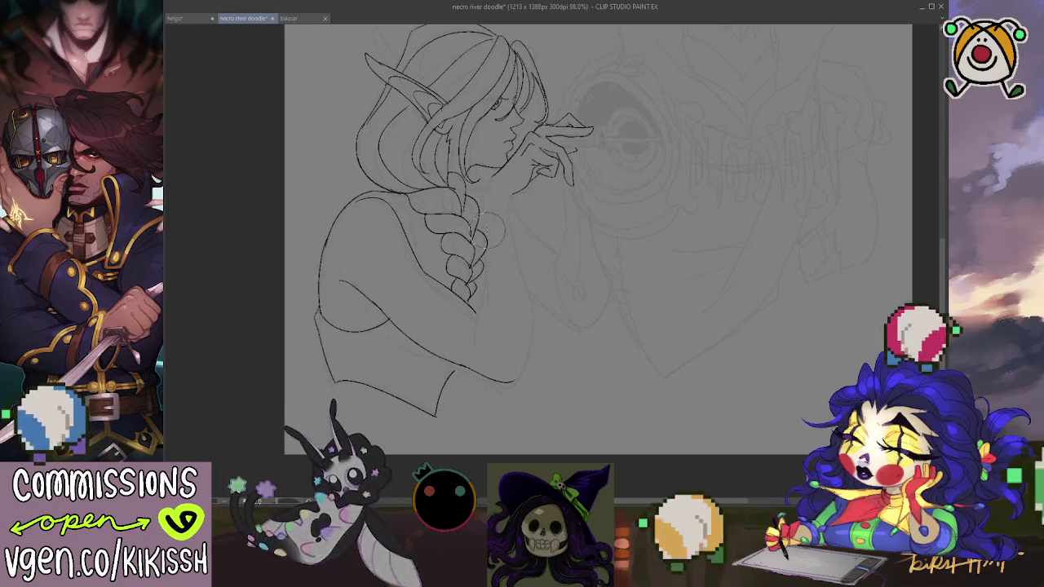
drag(497, 173, 488, 257)
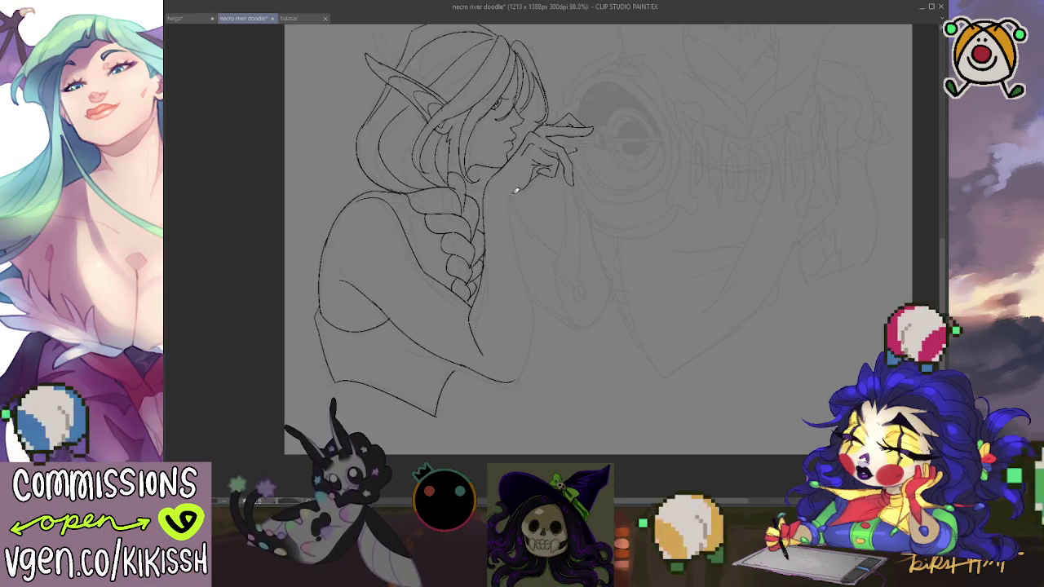
drag(511, 203, 526, 278)
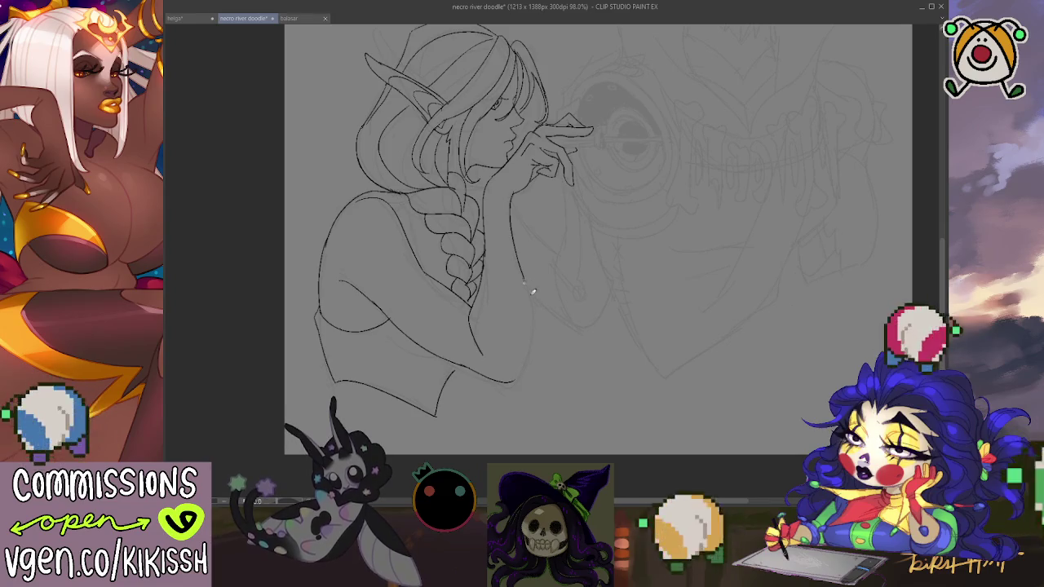
drag(527, 281, 518, 368)
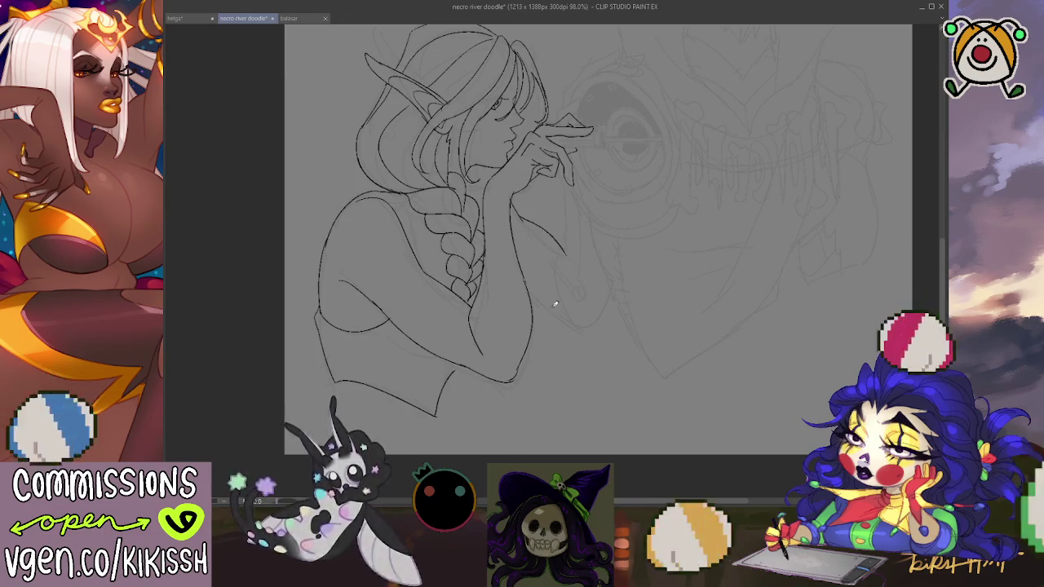
Step: Ink the forearm's underside and a short line below the hand, discarding a stroke down the side
drag(531, 298, 602, 336)
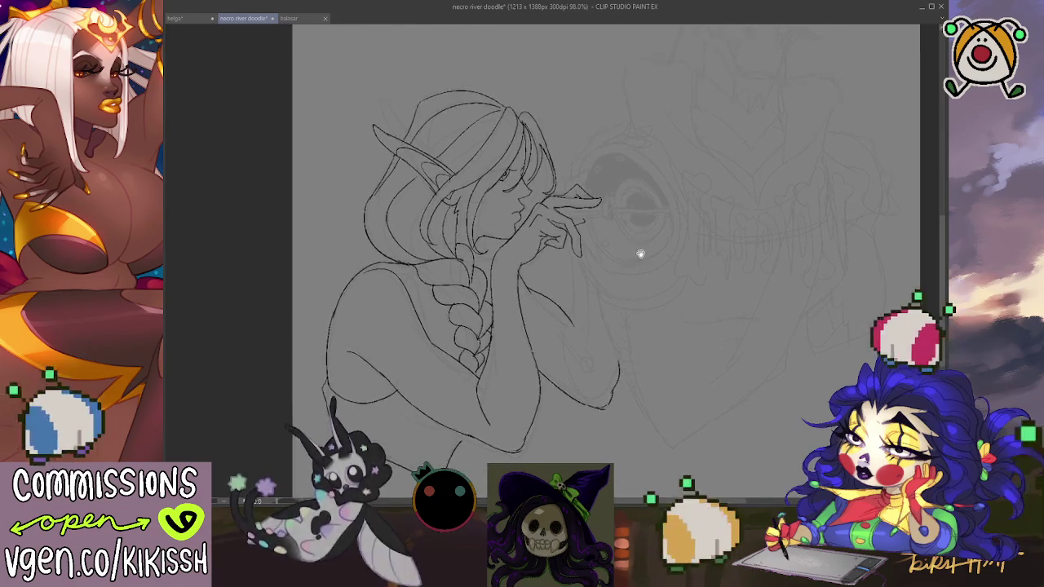
drag(618, 256, 601, 315)
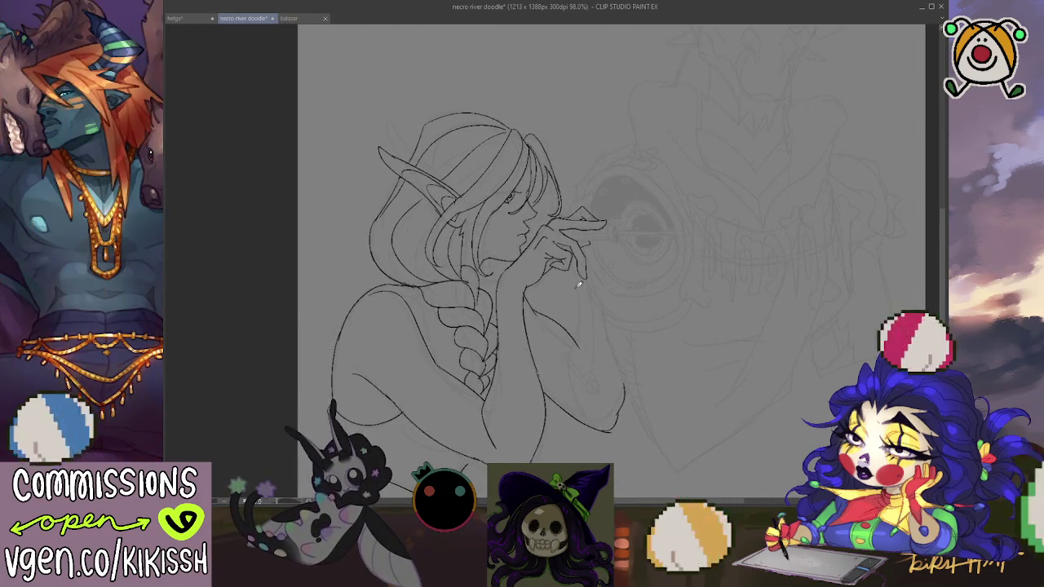
drag(576, 336, 566, 380)
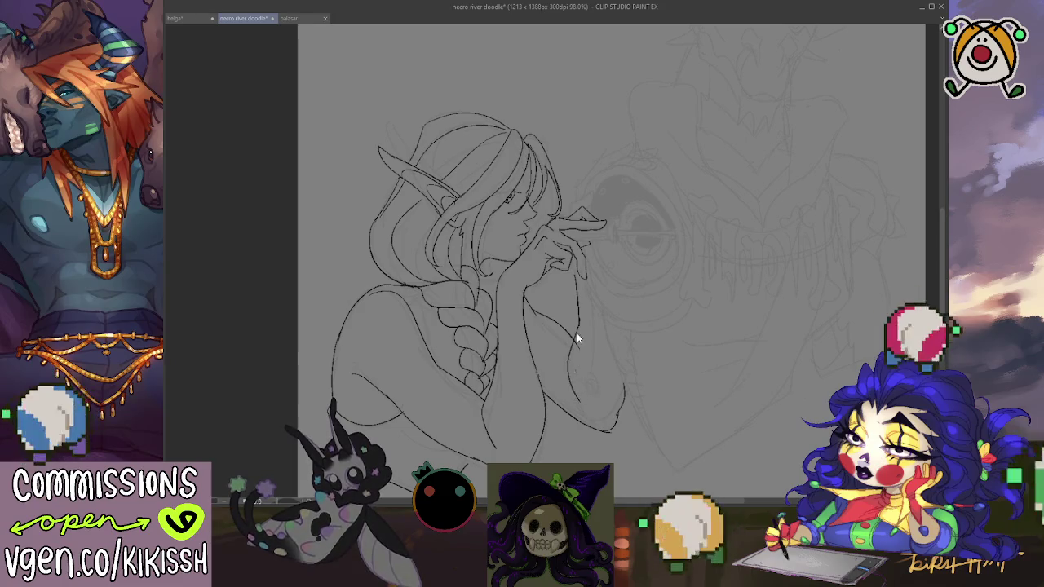
key(ctrl+z)
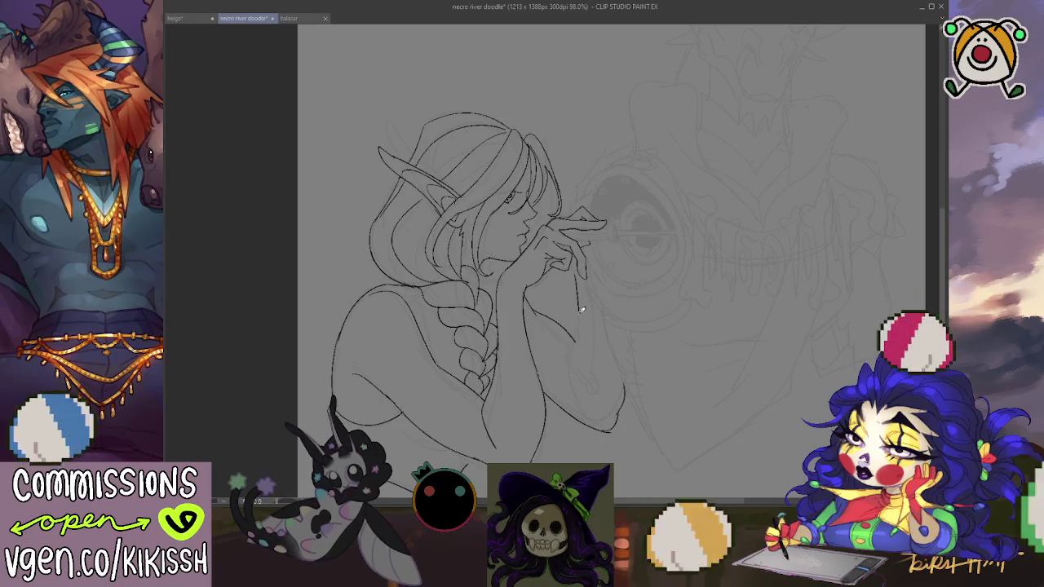
drag(576, 279, 570, 376)
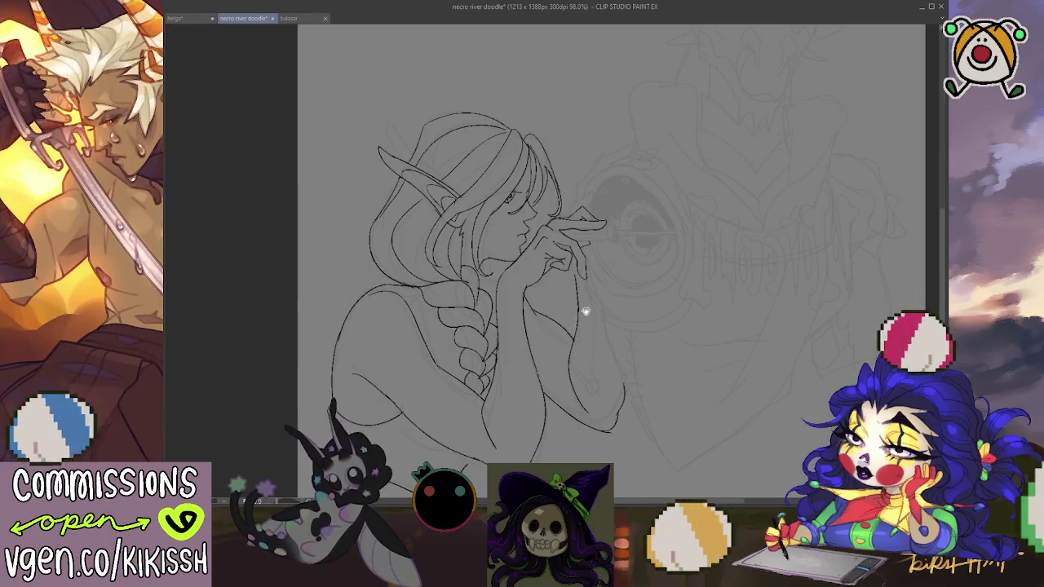
Step: Reframe the figure, then try a stroke on the left hair edge and undo it
drag(579, 290, 642, 222)
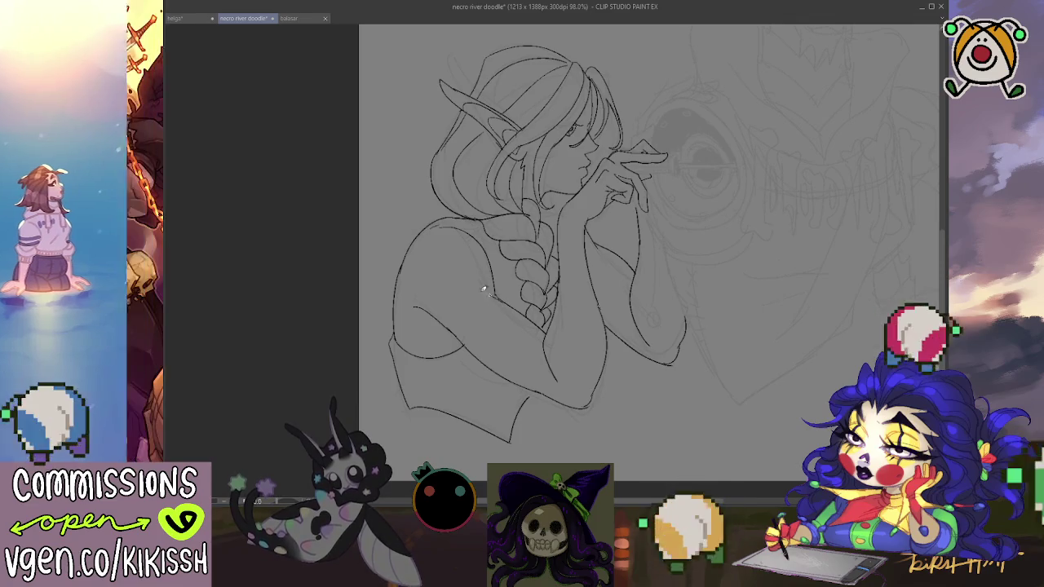
drag(650, 235, 682, 248)
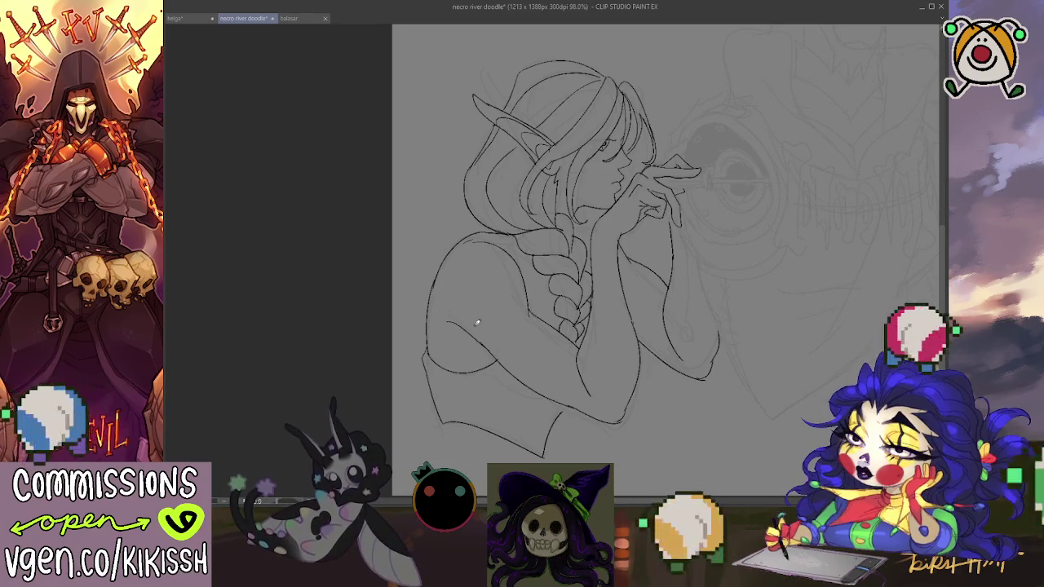
mouse_move(696, 236)
mouse_down()
mouse_move(653, 242)
mouse_move(655, 229)
mouse_up()
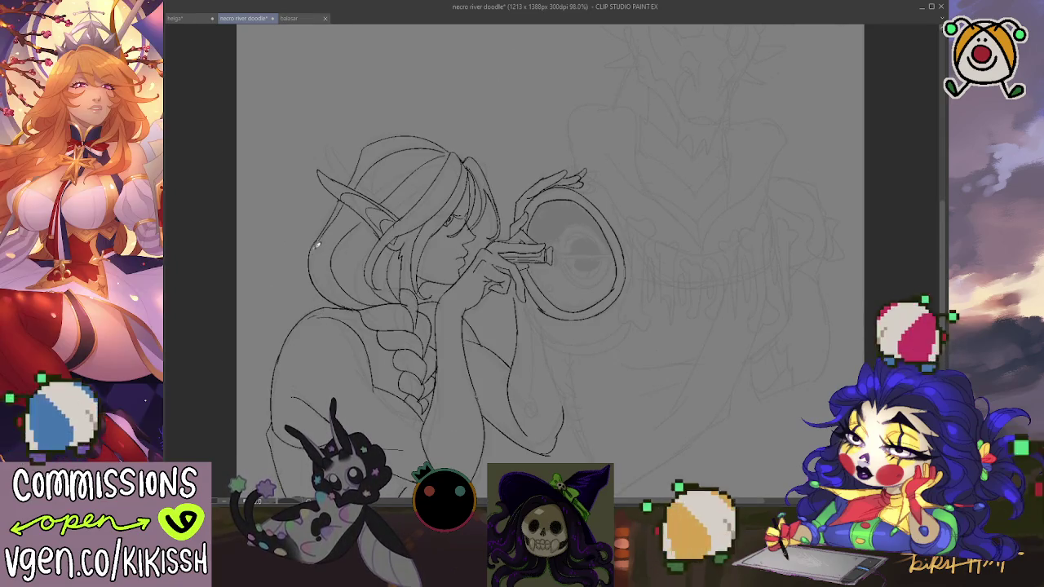
drag(297, 298, 294, 281)
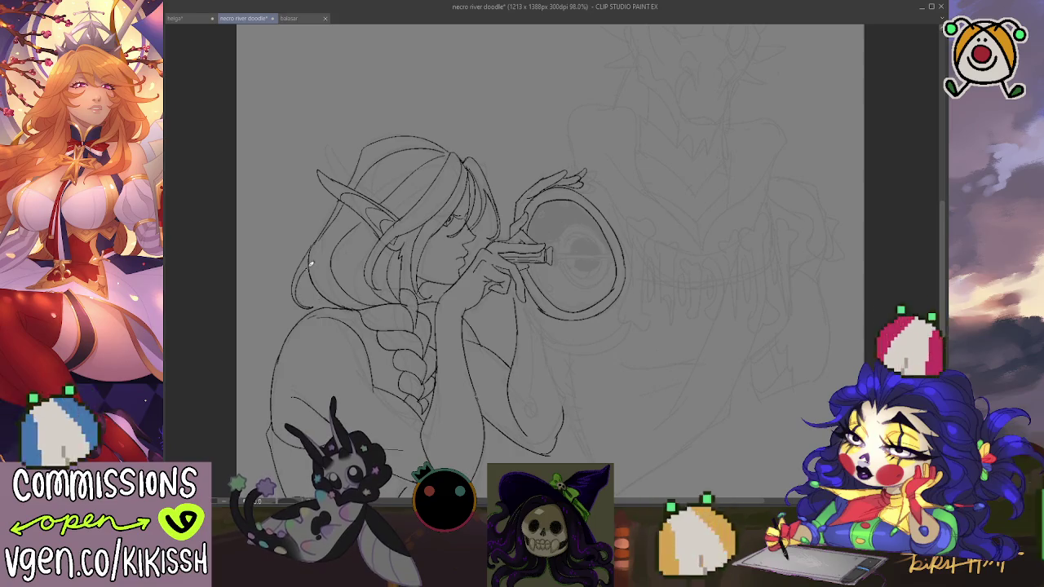
key(ctrl+z)
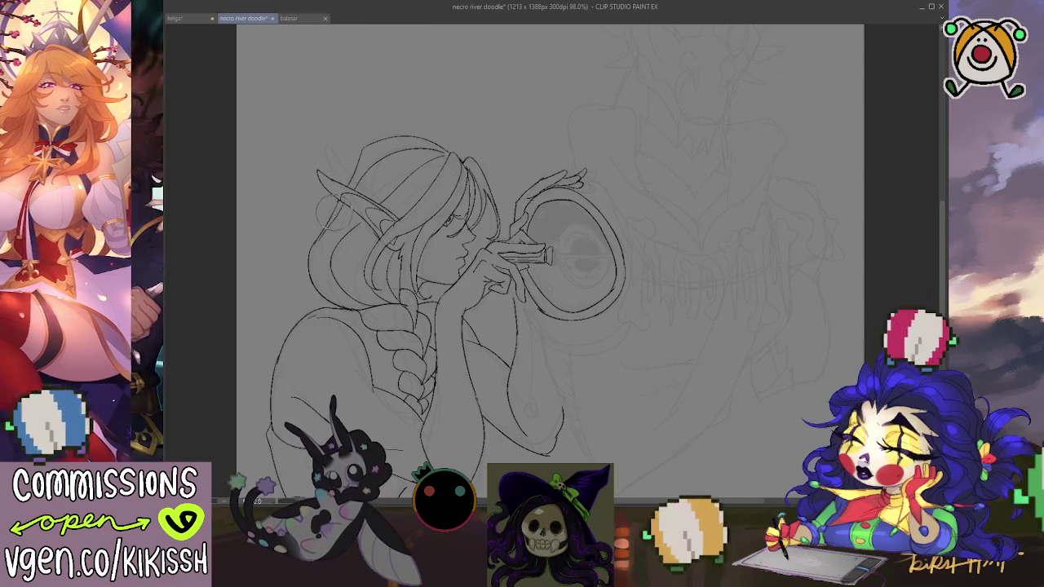
Step: Redraw the left hair edge and ink the line of the elf girl's arm
mouse_move(324, 218)
mouse_down()
mouse_move(319, 253)
mouse_move(316, 229)
mouse_up()
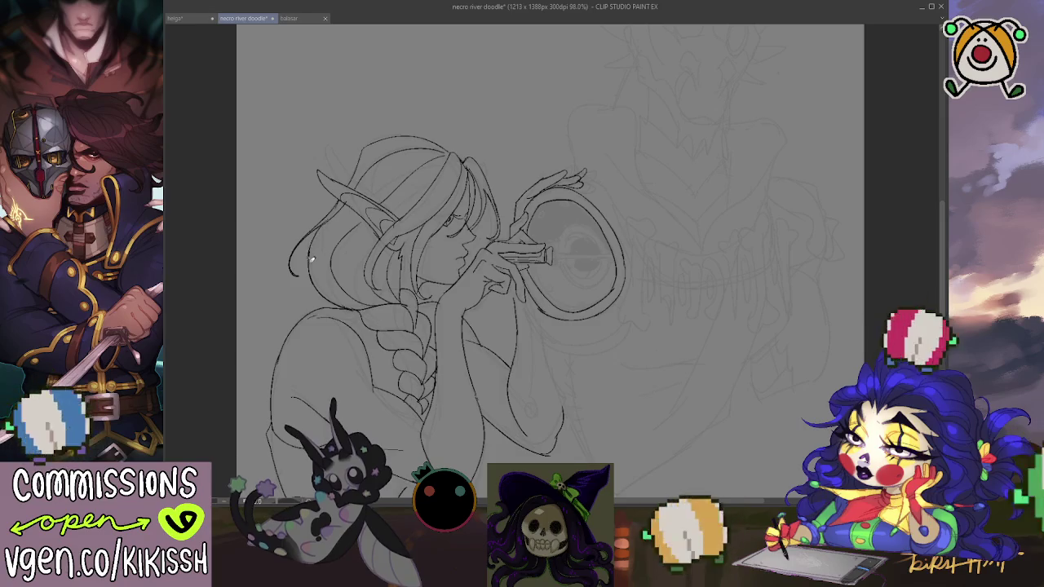
drag(677, 317, 655, 226)
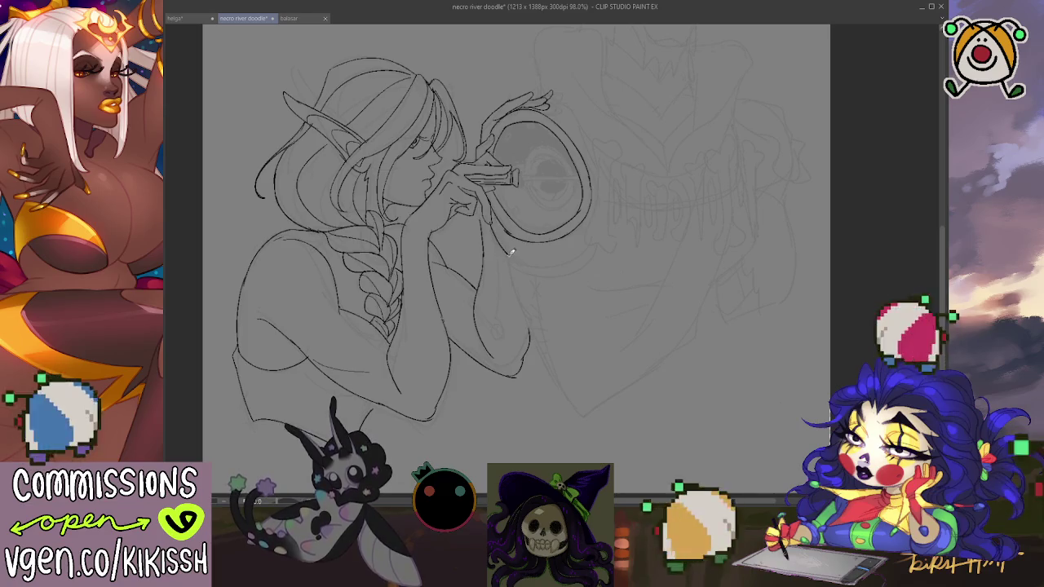
drag(512, 276, 545, 361)
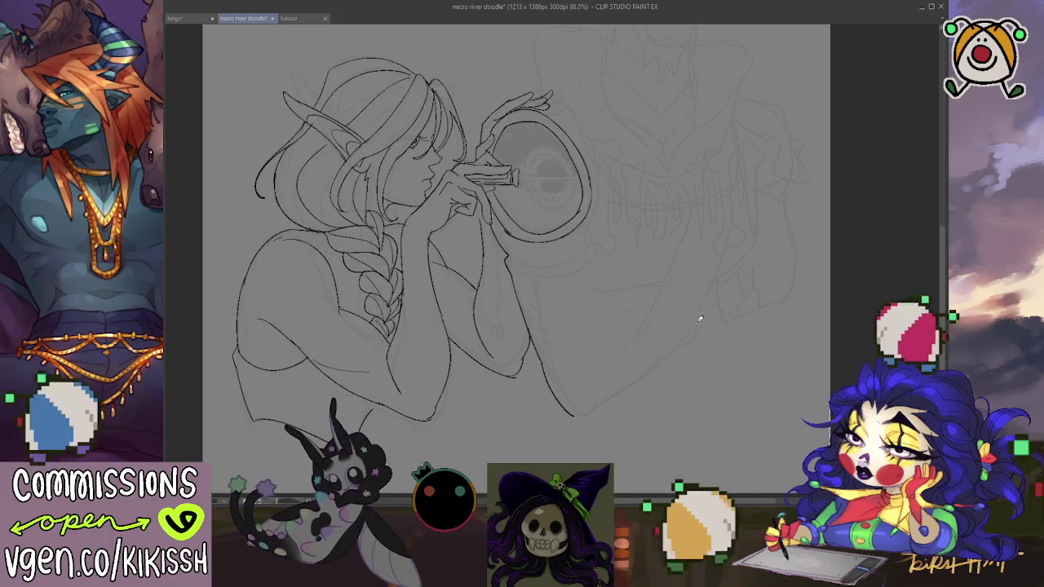
Step: Ink the diagonal cloak edge below the lens, lines at the lens edge and the creature's mouth curve
mouse_move(634, 345)
mouse_down()
mouse_move(575, 431)
mouse_move(649, 377)
mouse_up()
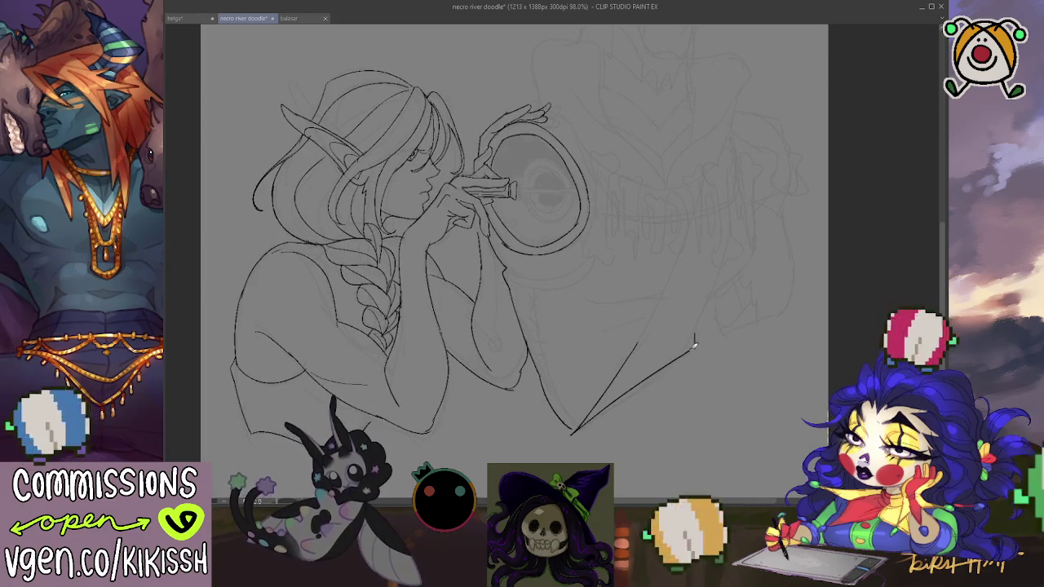
drag(694, 333, 692, 352)
drag(741, 246, 710, 319)
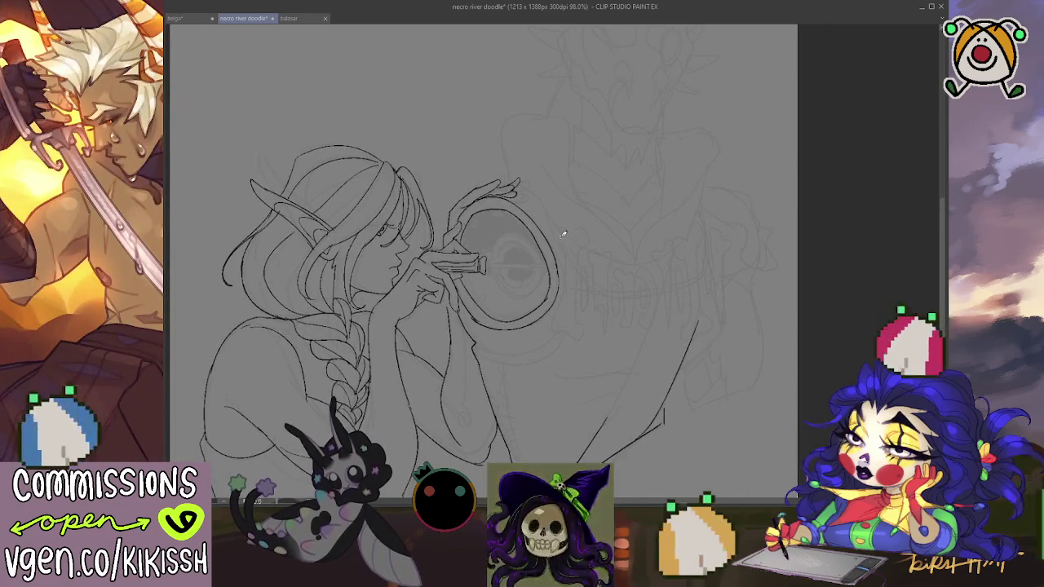
mouse_move(554, 231)
mouse_down()
mouse_move(598, 283)
mouse_move(669, 287)
mouse_up()
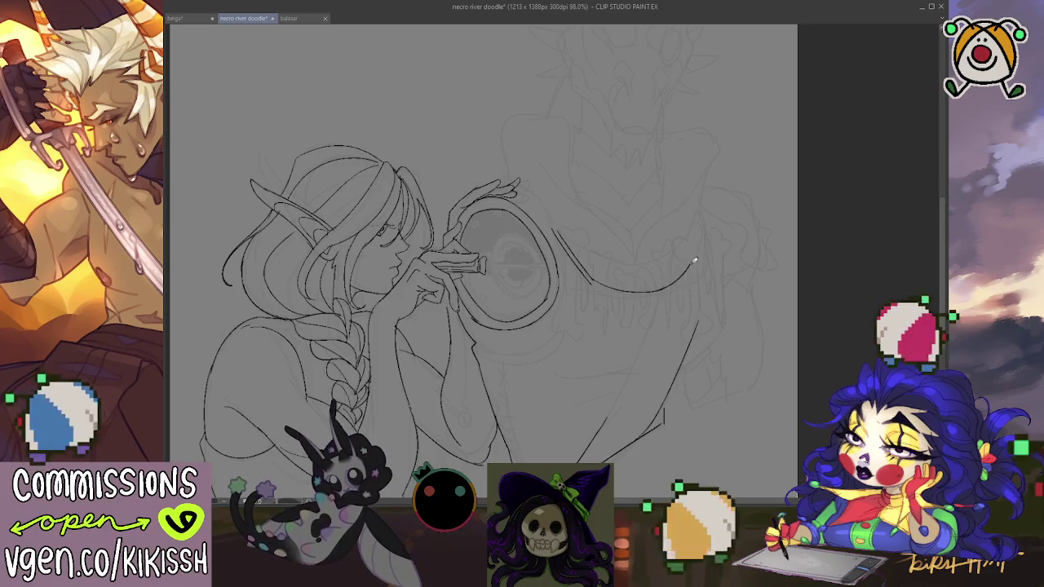
drag(697, 264, 663, 294)
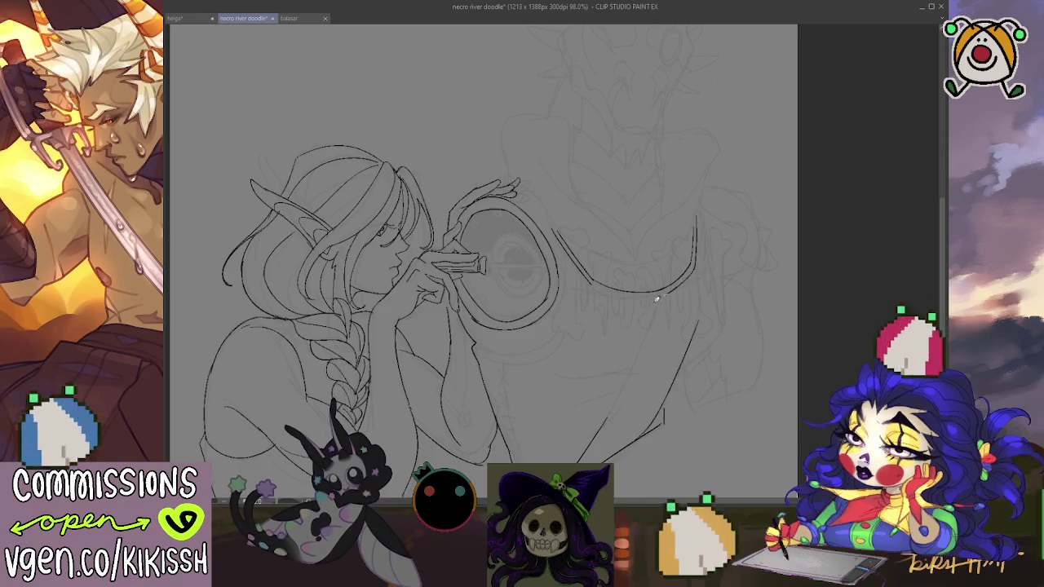
drag(590, 281, 653, 286)
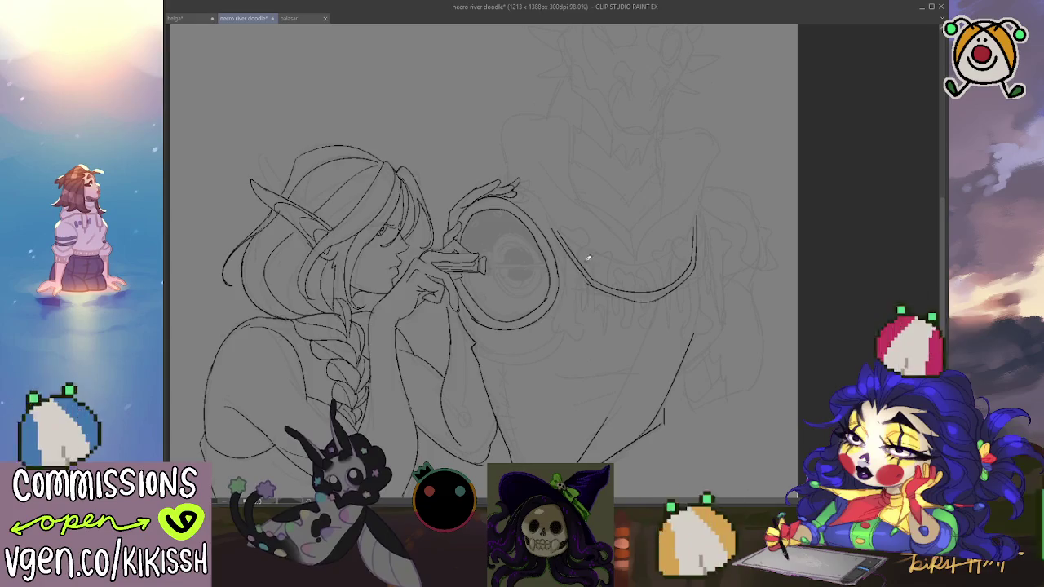
Step: Draw four knobbed bones along the jaw curve, replacing an overlong first shaft
mouse_move(584, 253)
mouse_down()
mouse_move(571, 328)
mouse_move(596, 321)
mouse_up()
key(ctrl+z)
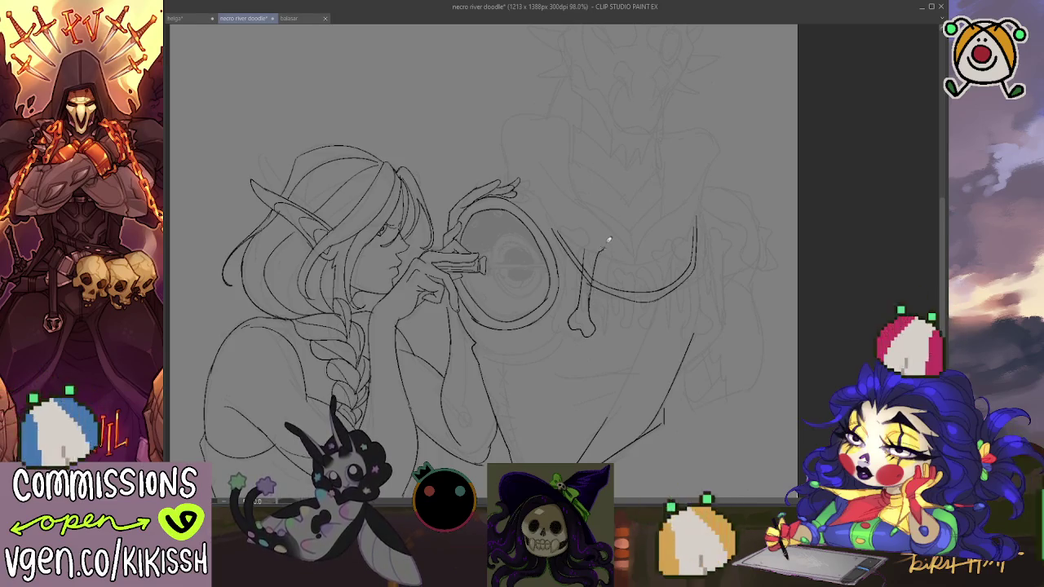
drag(585, 244, 585, 288)
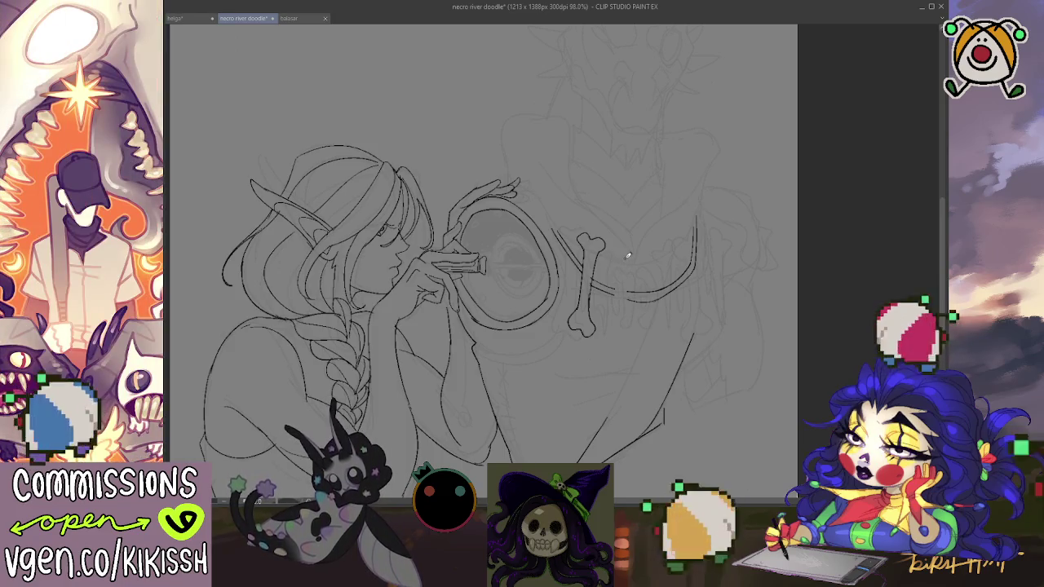
mouse_move(619, 310)
mouse_down()
mouse_move(614, 333)
mouse_move(627, 338)
mouse_move(627, 312)
mouse_up()
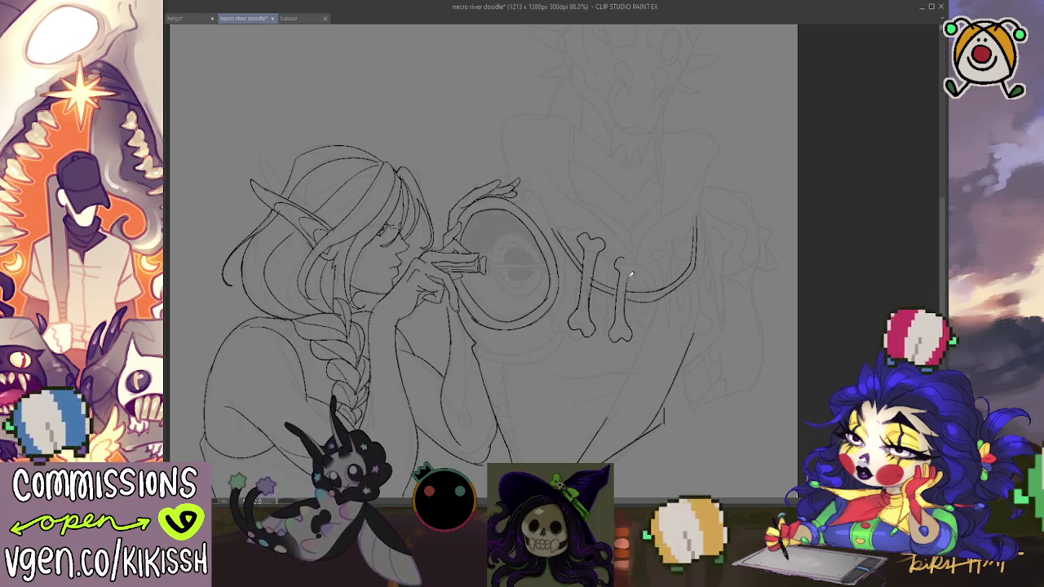
drag(636, 263, 630, 254)
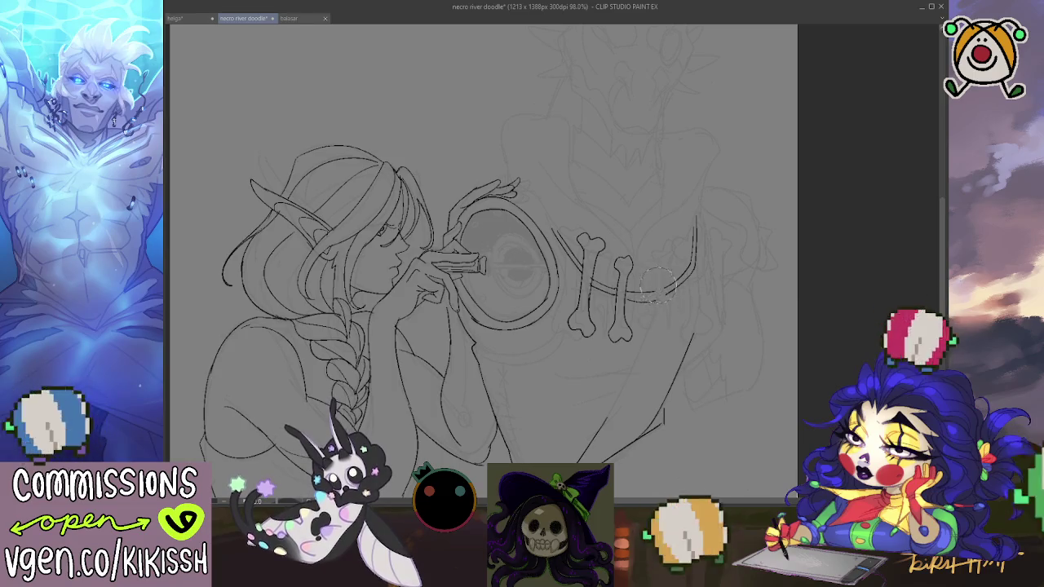
mouse_move(657, 310)
mouse_down()
mouse_move(656, 277)
mouse_move(667, 316)
mouse_up()
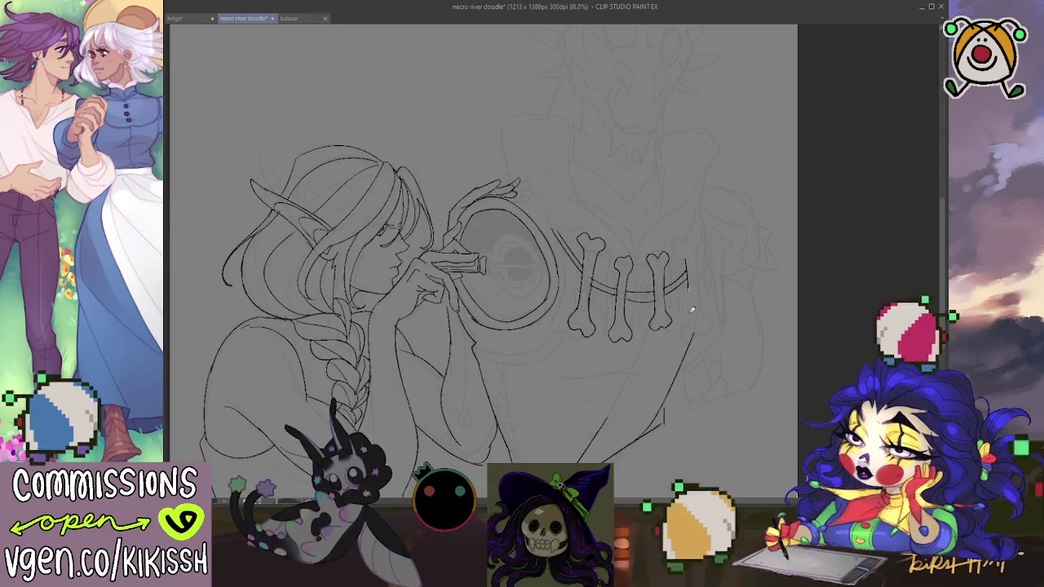
mouse_move(688, 291)
mouse_down()
mouse_move(686, 323)
mouse_move(710, 326)
mouse_move(690, 258)
mouse_up()
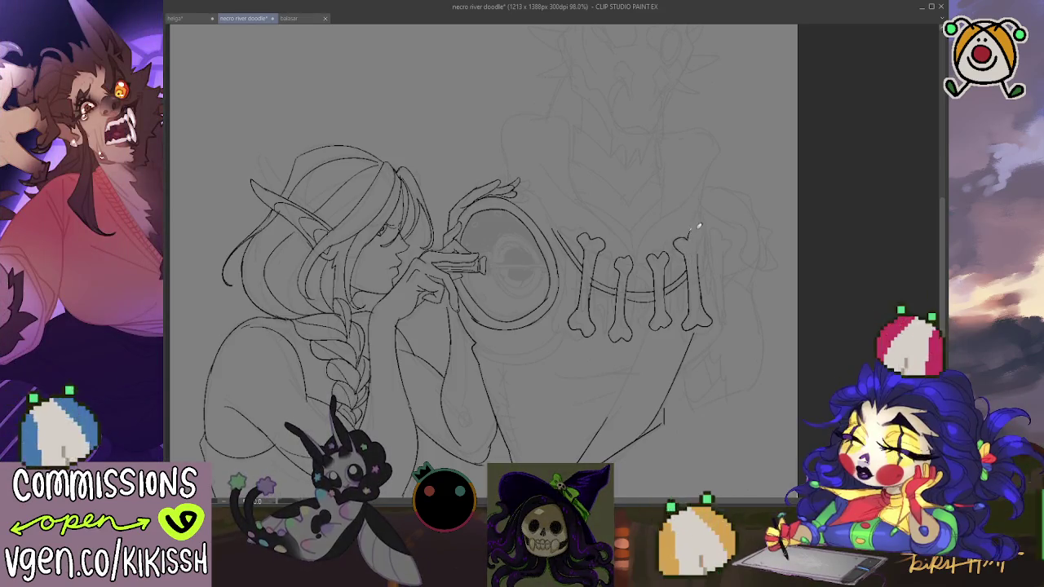
drag(694, 241, 705, 256)
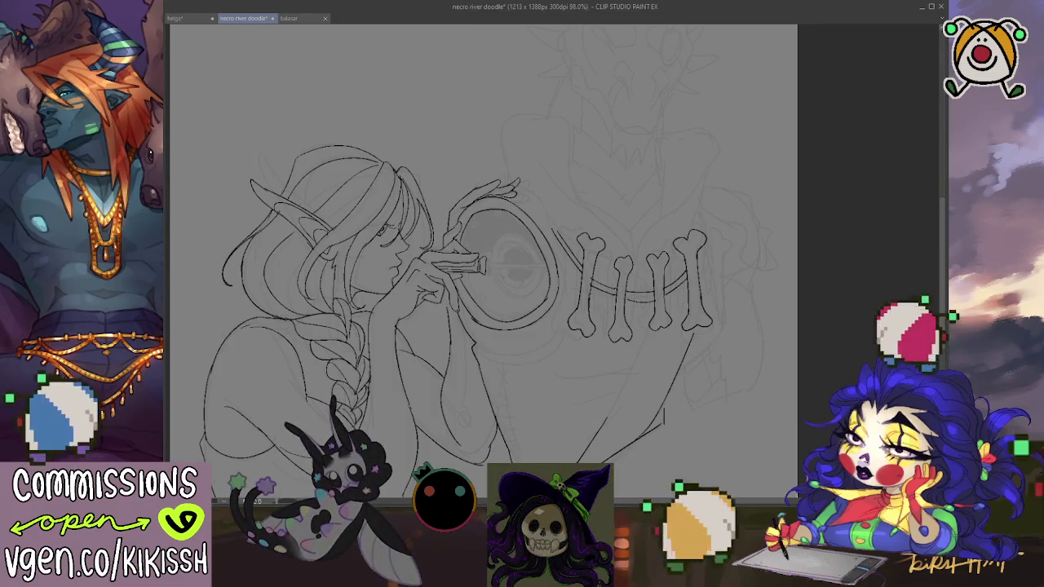
Step: Zoom in on the jaw, add a stroke above the last bone and redraw a line beside it
scroll(660, 190, up, 2)
scroll(659, 193, up, 1)
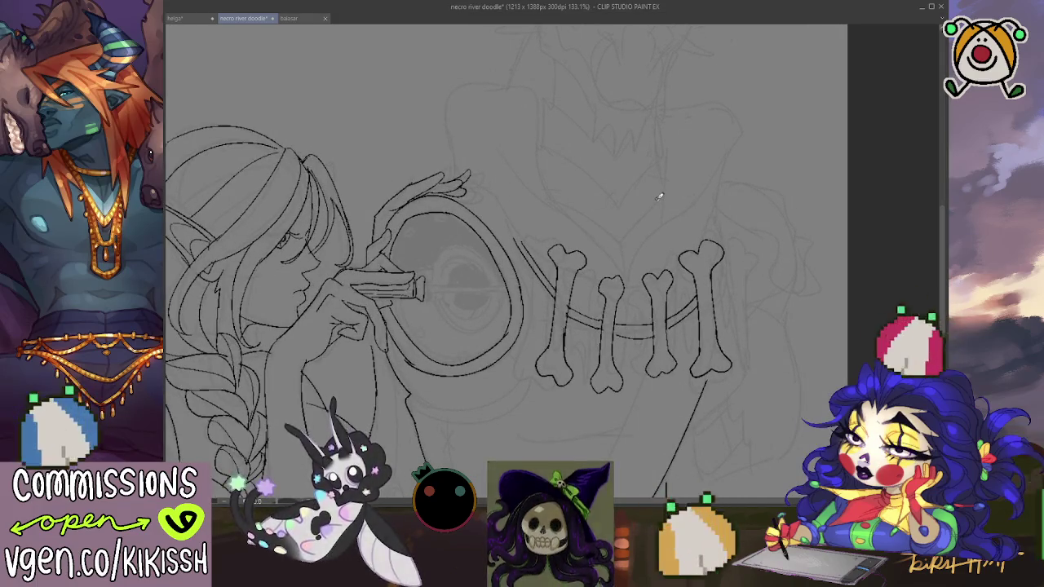
drag(750, 310, 753, 285)
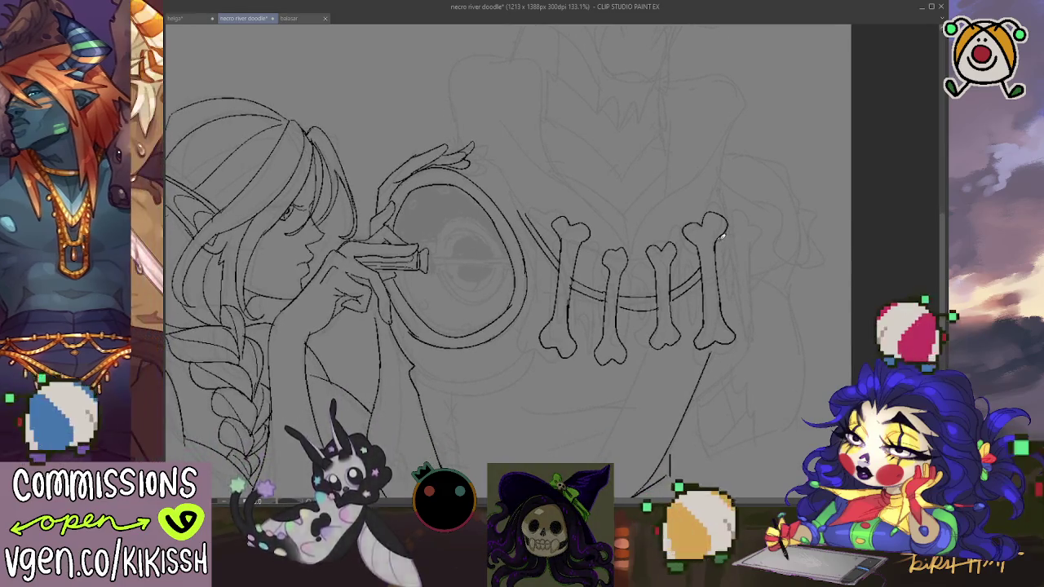
mouse_move(710, 214)
mouse_down()
mouse_move(711, 199)
mouse_move(717, 213)
mouse_up()
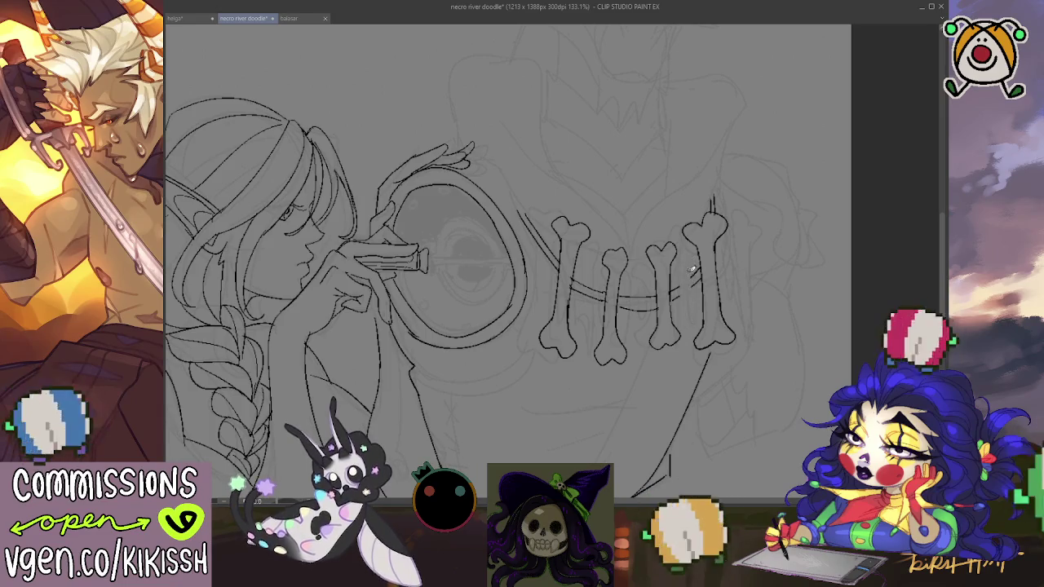
drag(693, 330, 694, 257)
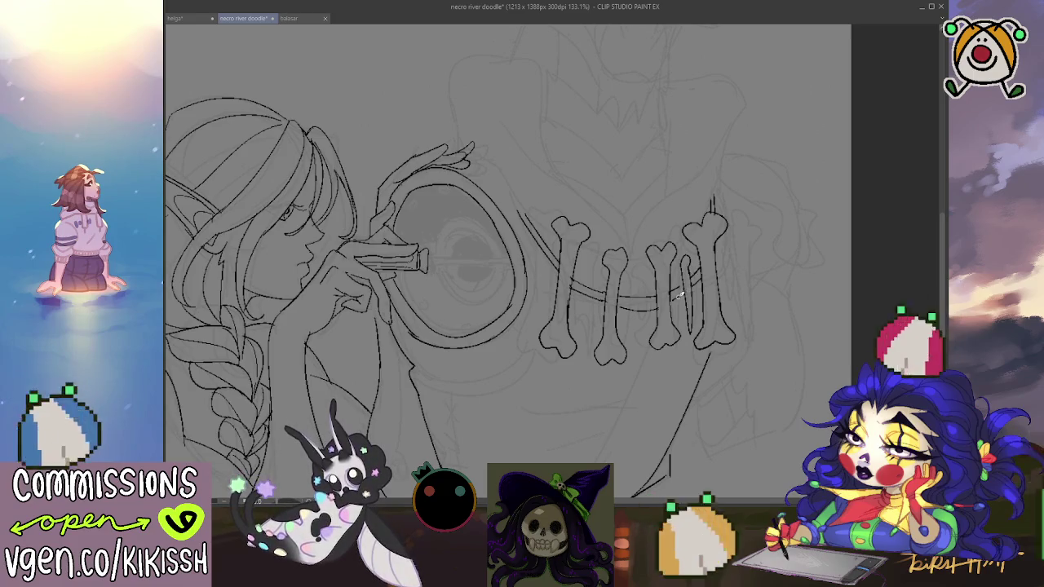
key(ctrl+z)
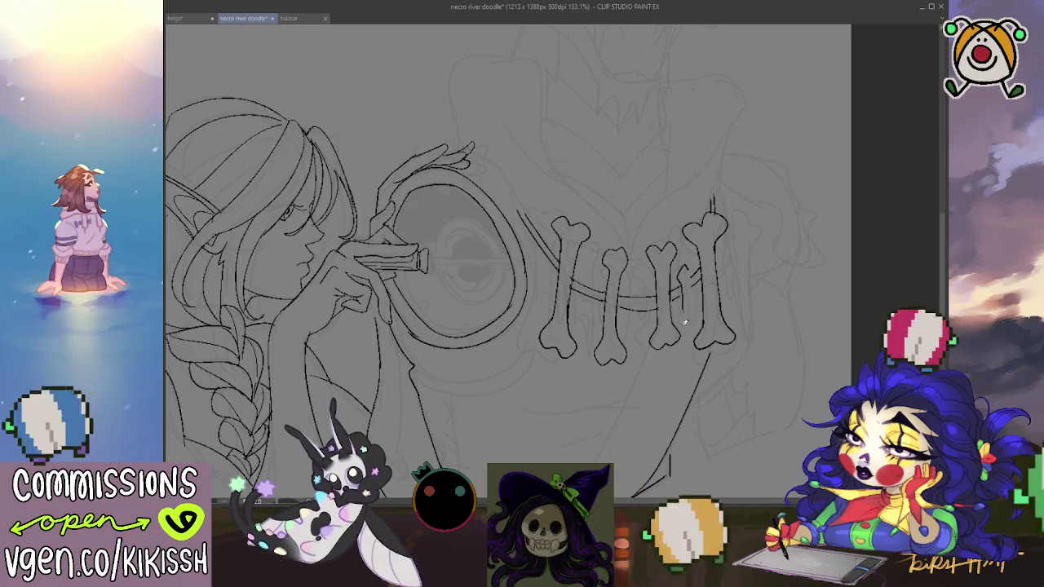
drag(688, 318, 691, 268)
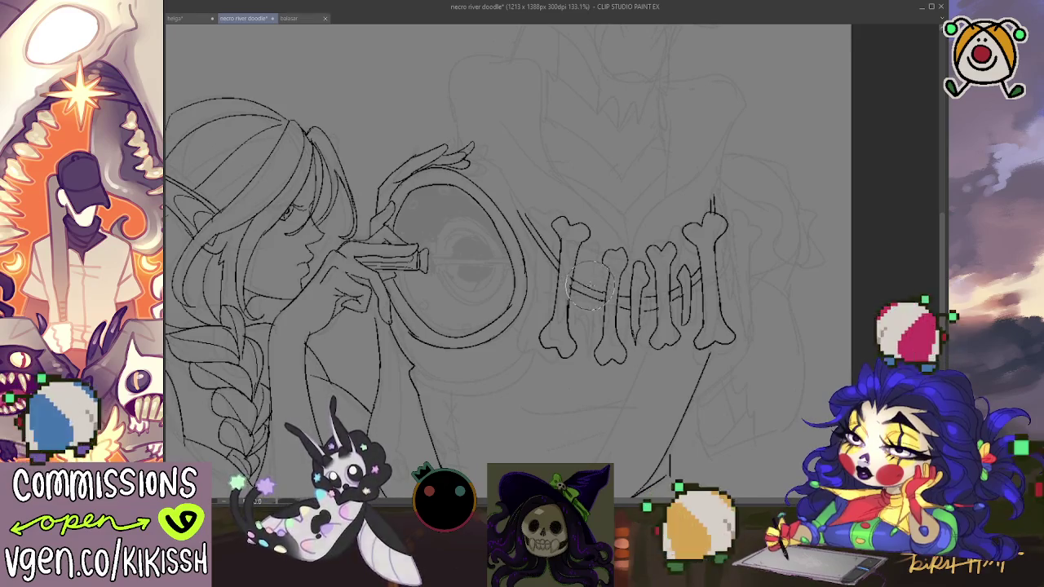
Step: Outline the jaw bones: the gap line, third bone shaft, and leftmost and rightmost bones
mouse_move(602, 313)
mouse_down()
mouse_move(596, 262)
mouse_move(587, 323)
mouse_up()
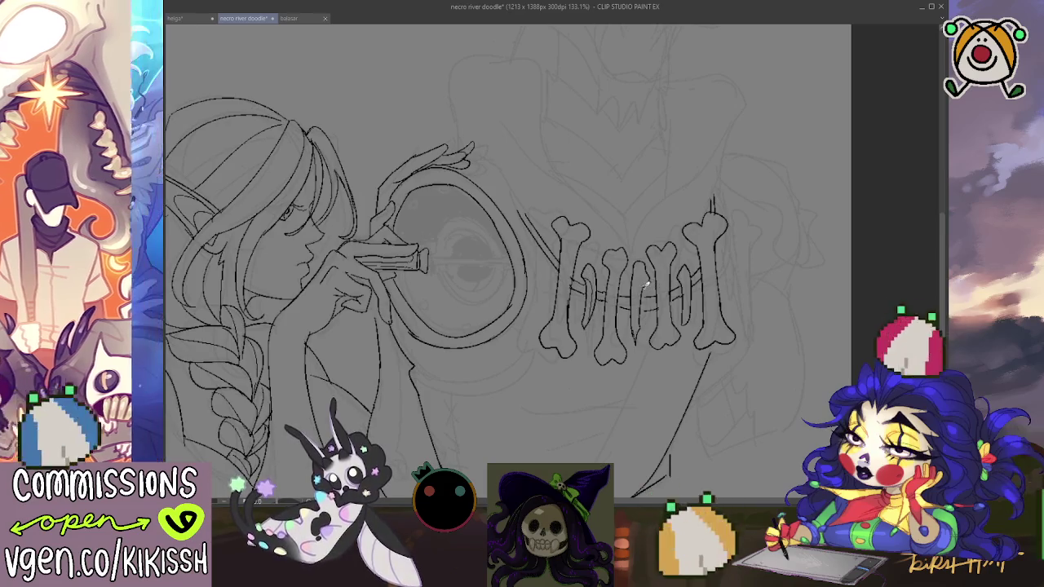
drag(638, 286, 636, 325)
drag(646, 283, 633, 334)
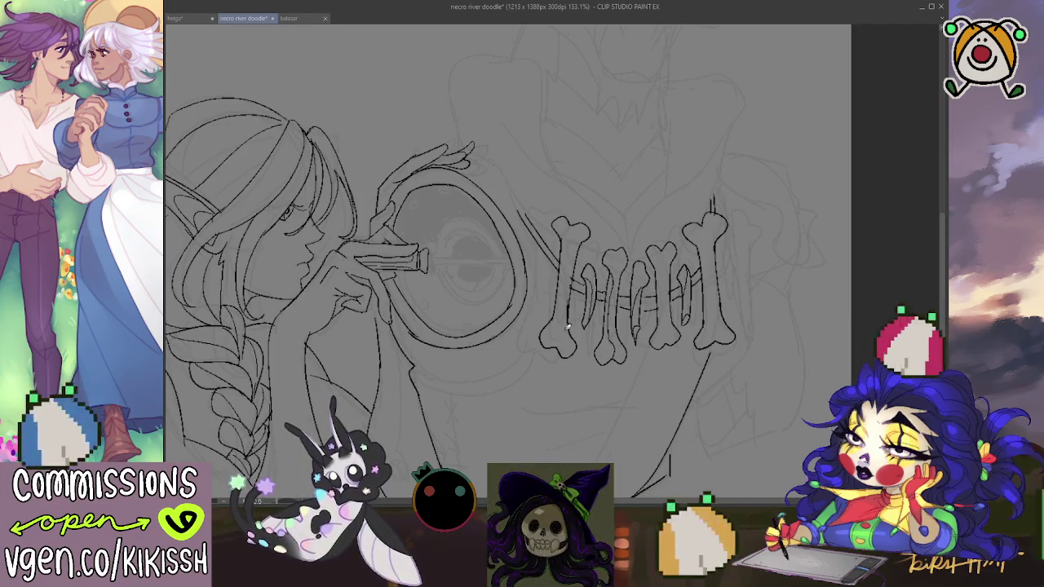
drag(563, 319, 571, 279)
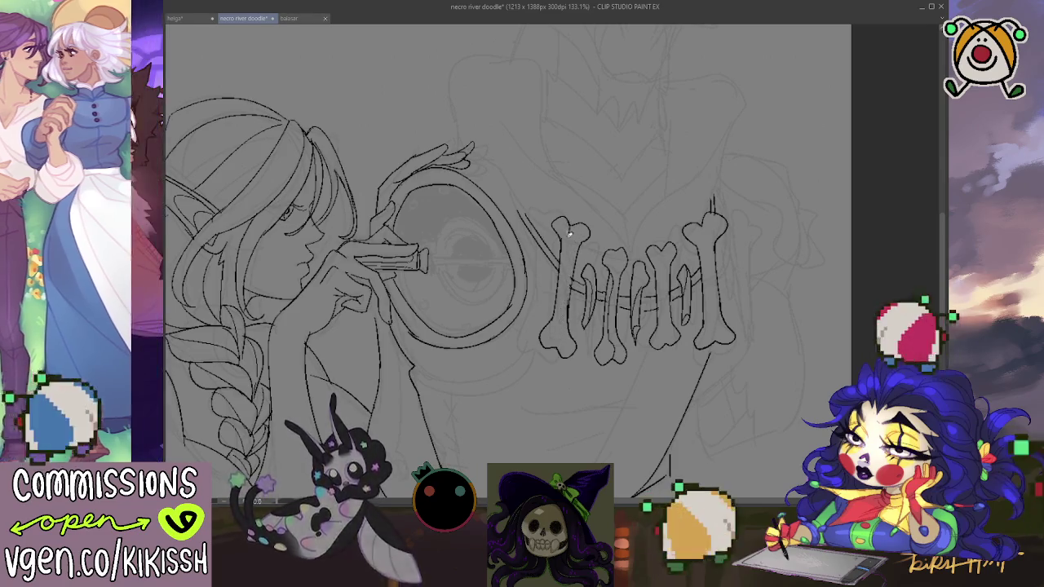
drag(569, 281, 561, 351)
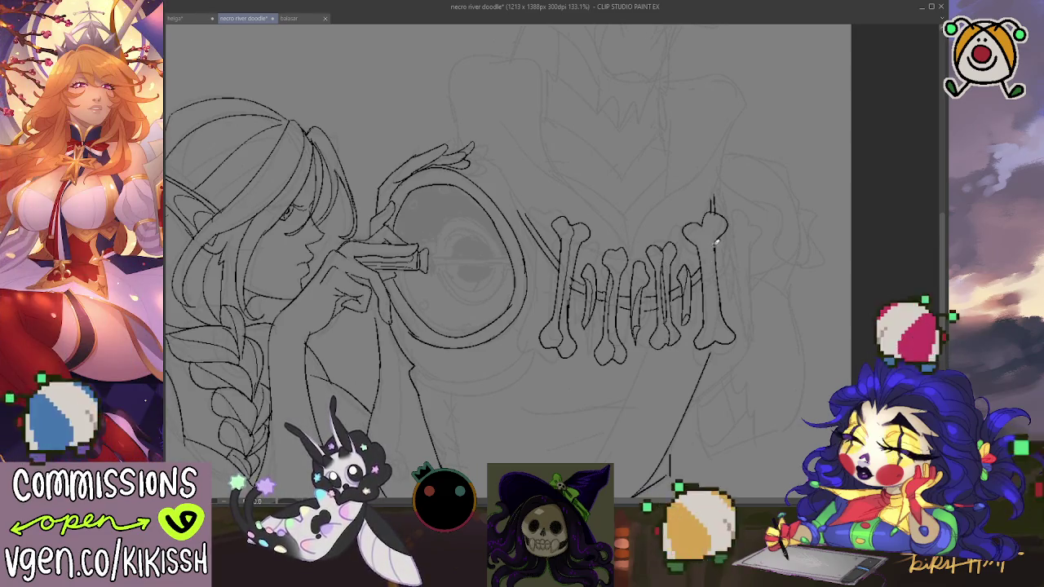
drag(709, 237, 721, 337)
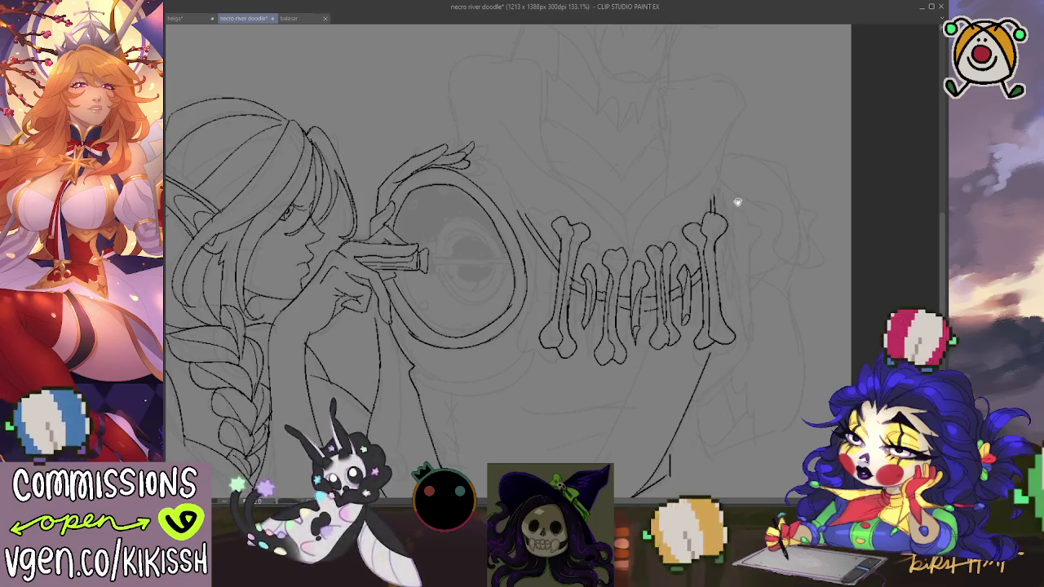
drag(750, 241, 765, 226)
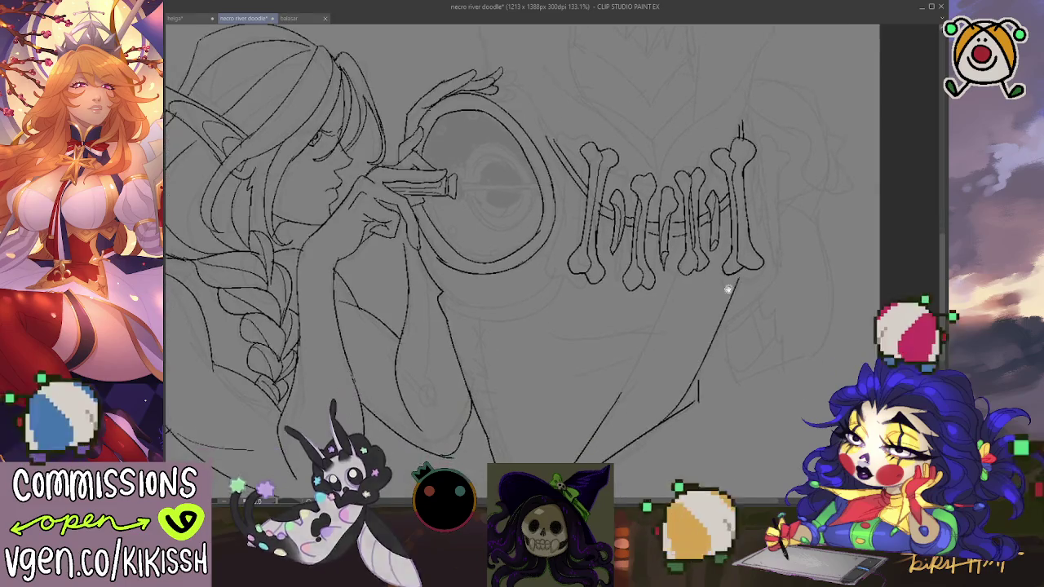
drag(648, 332, 730, 366)
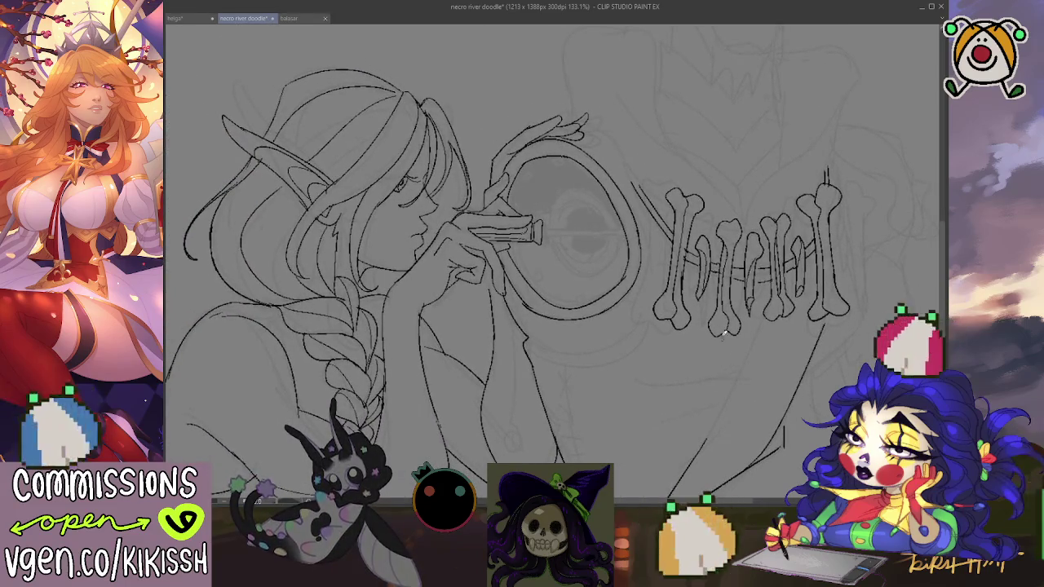
Step: Save the drawing with Ctrl+S and ink a thin rod from the eyepiece into the eye
scroll(677, 279, down, 2)
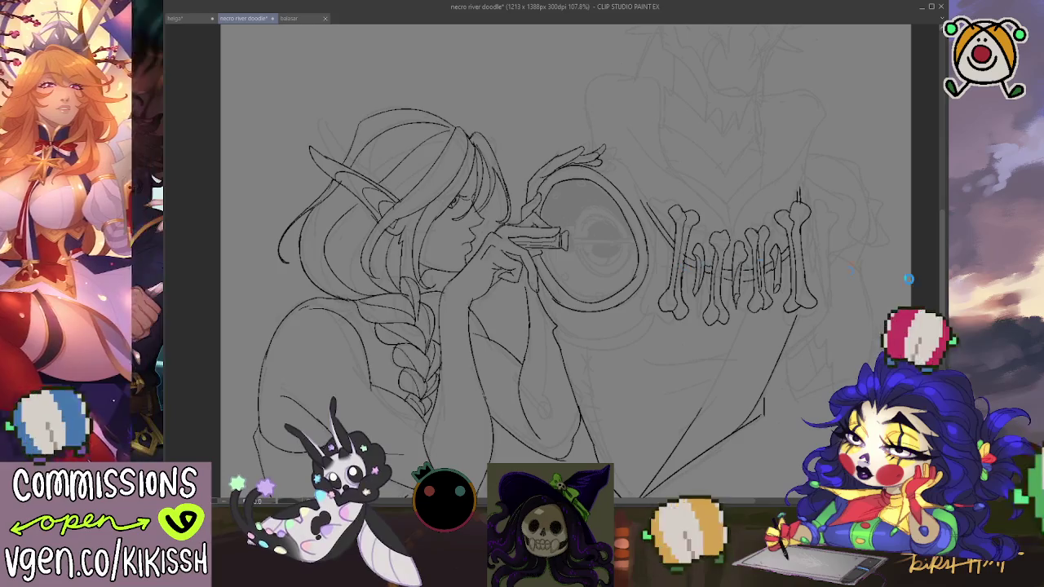
key(ctrl+s)
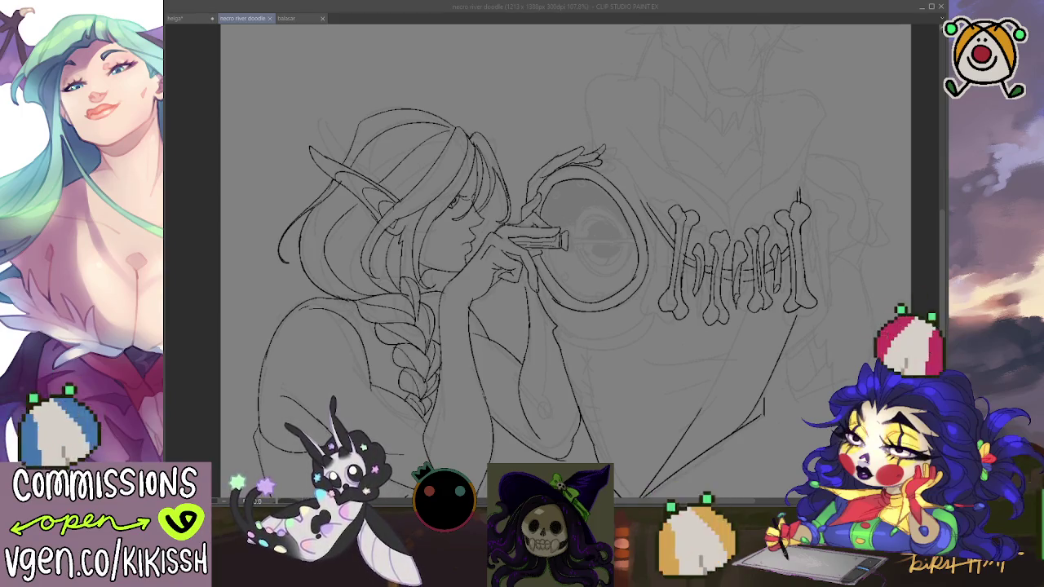
key(alt+Tab)
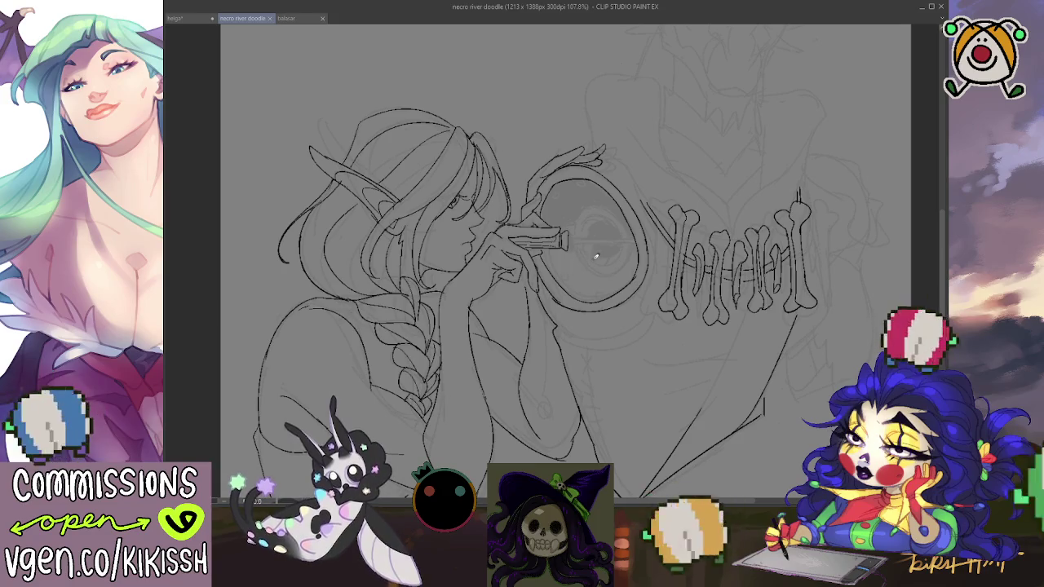
drag(585, 238, 572, 242)
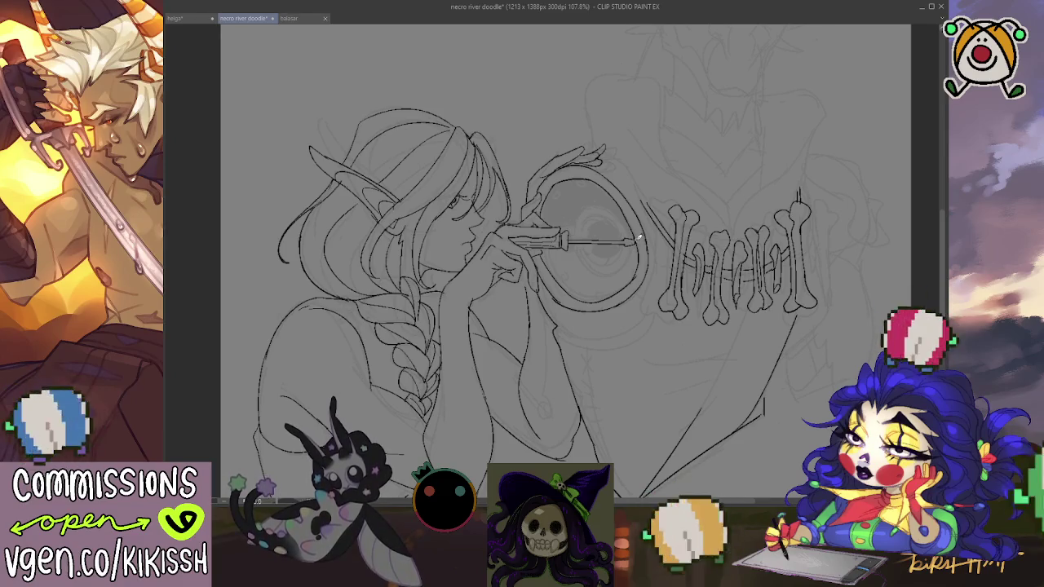
scroll(640, 265, down, 1)
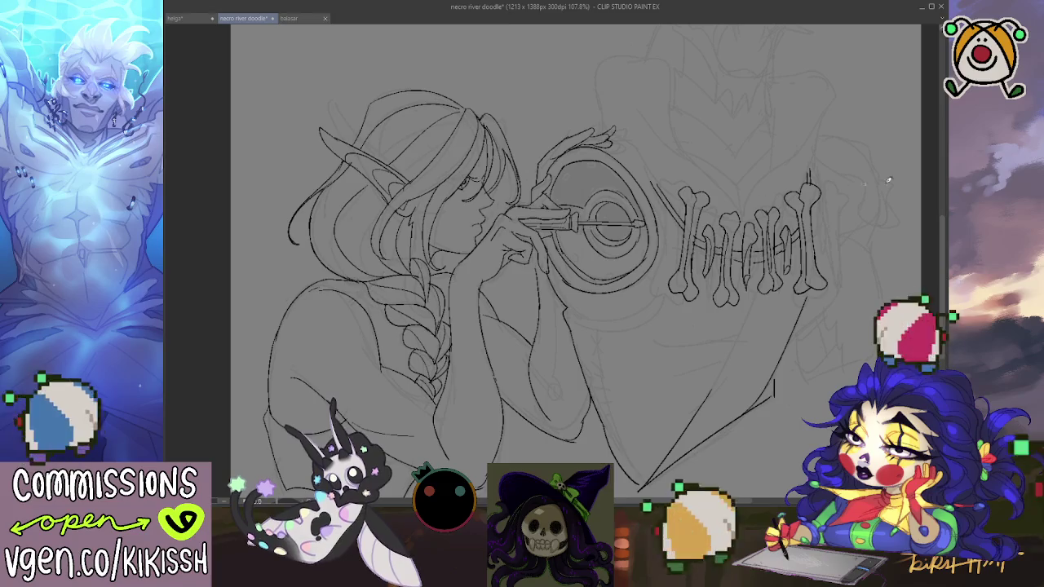
Step: Fill the giant eye's pupil solid black with the fill tool
mouse_move(602, 232)
mouse_down()
mouse_move(625, 237)
mouse_move(614, 209)
mouse_move(635, 221)
mouse_up()
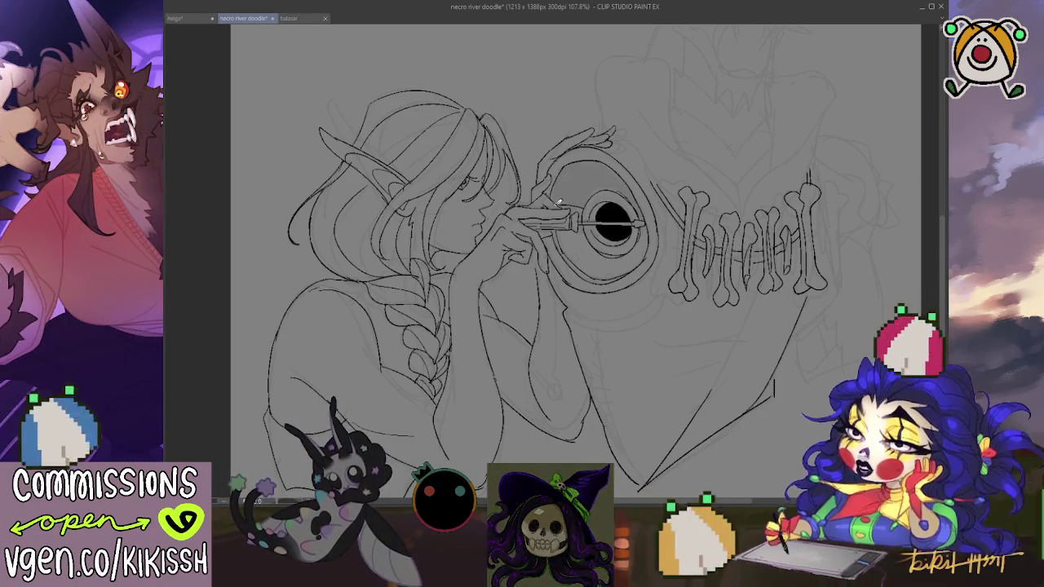
Step: Fill the crescent above the giant eye's pupil solid black
click(633, 188)
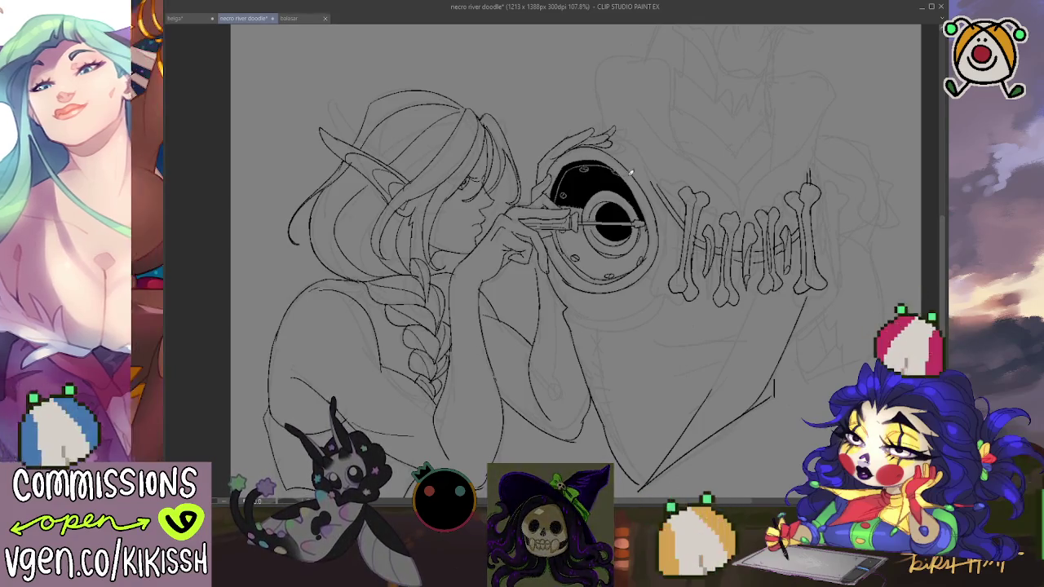
scroll(666, 177, down, 2)
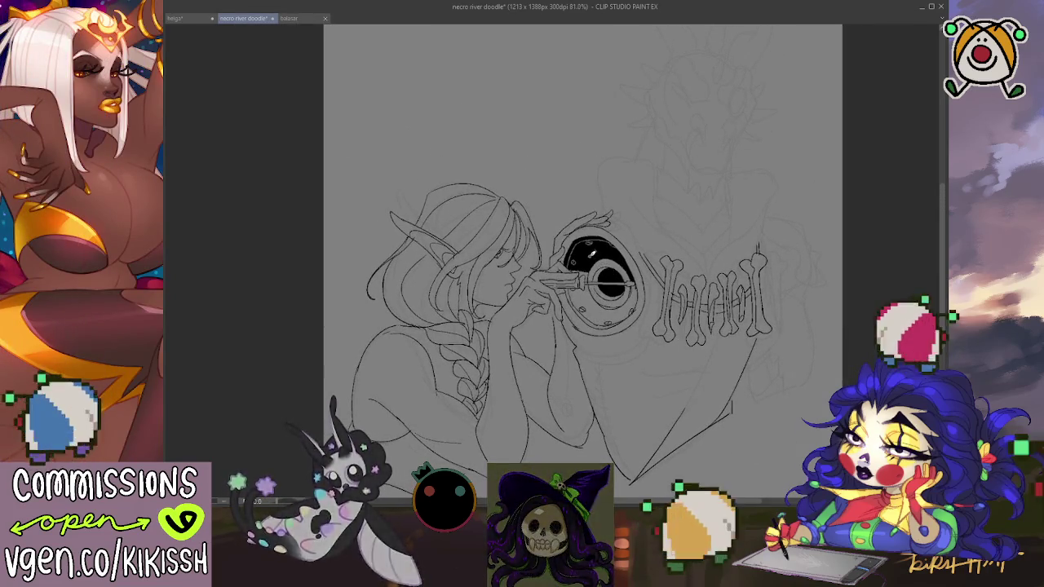
scroll(590, 251, up, 1)
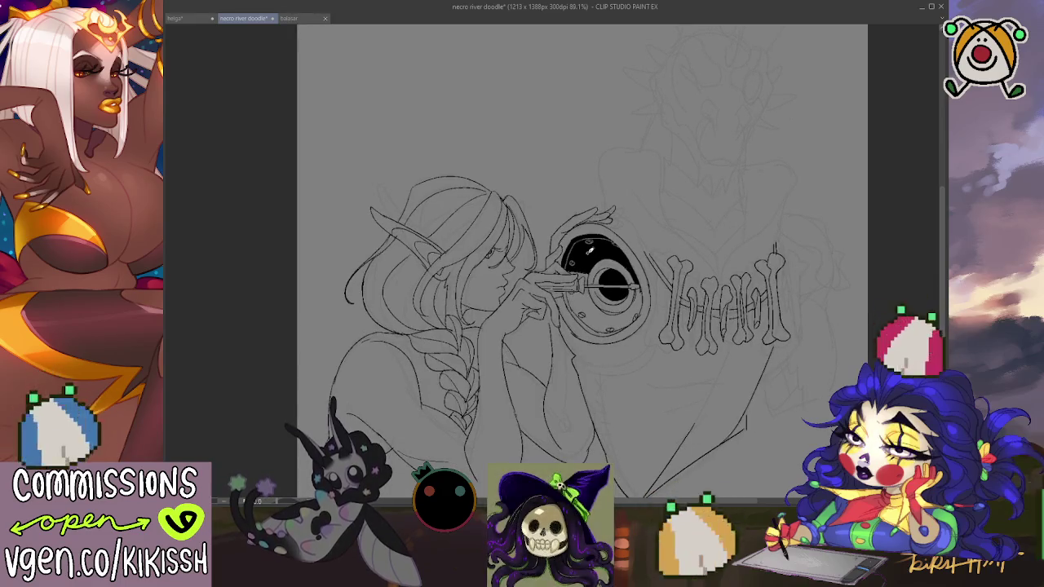
scroll(589, 251, up, 1)
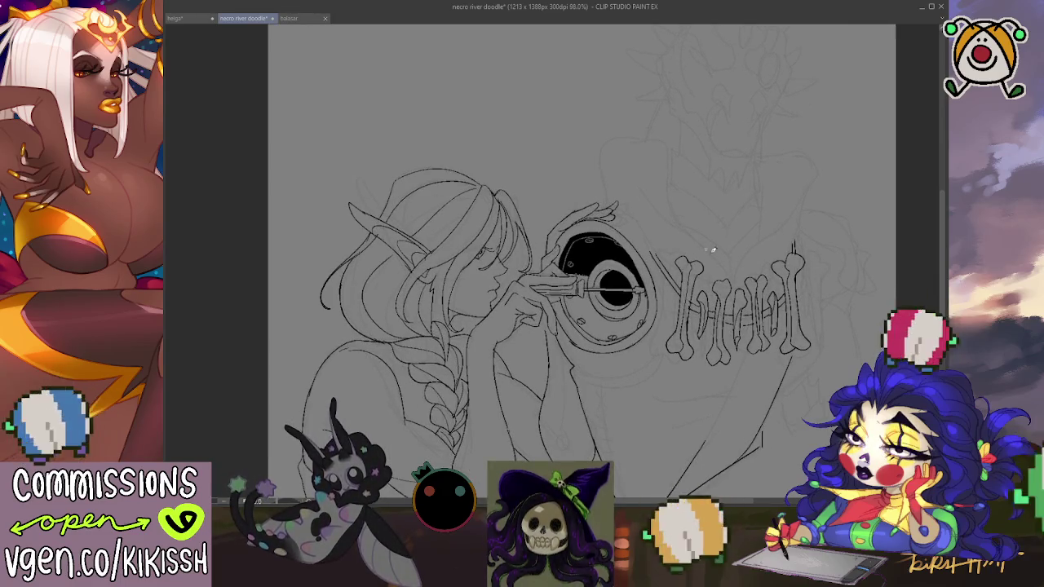
scroll(659, 280, right, 3)
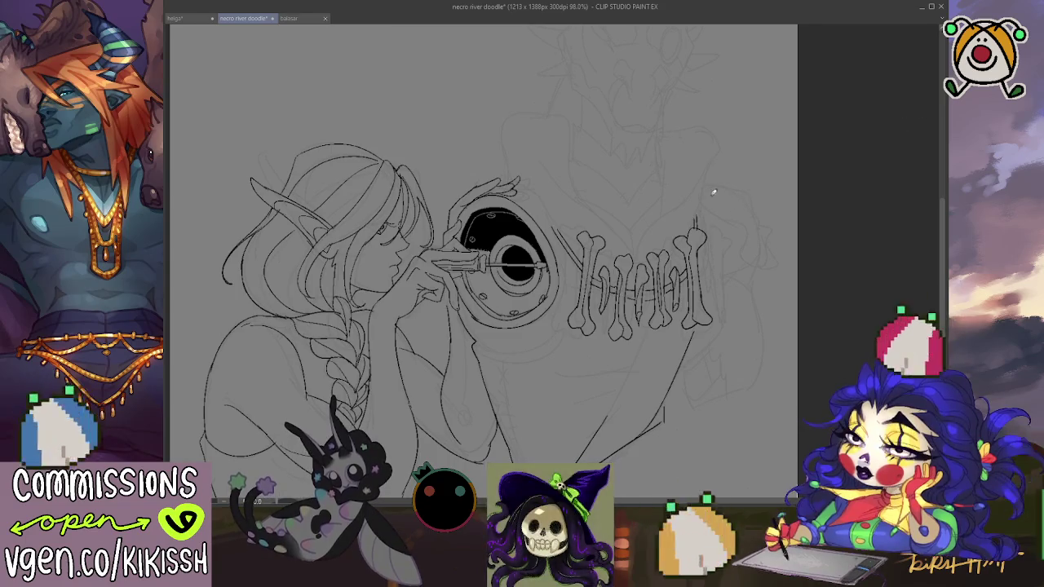
drag(699, 185, 700, 234)
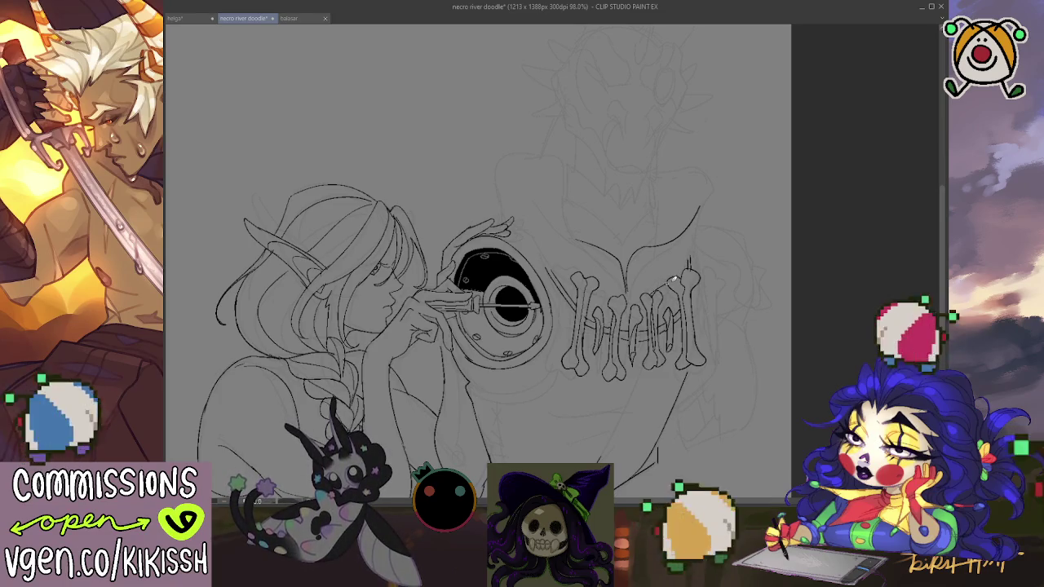
Step: Ink the hood's curved top and side edges, and extend the right jaw line downward
mouse_move(663, 168)
mouse_down()
mouse_move(716, 173)
mouse_move(705, 200)
mouse_up()
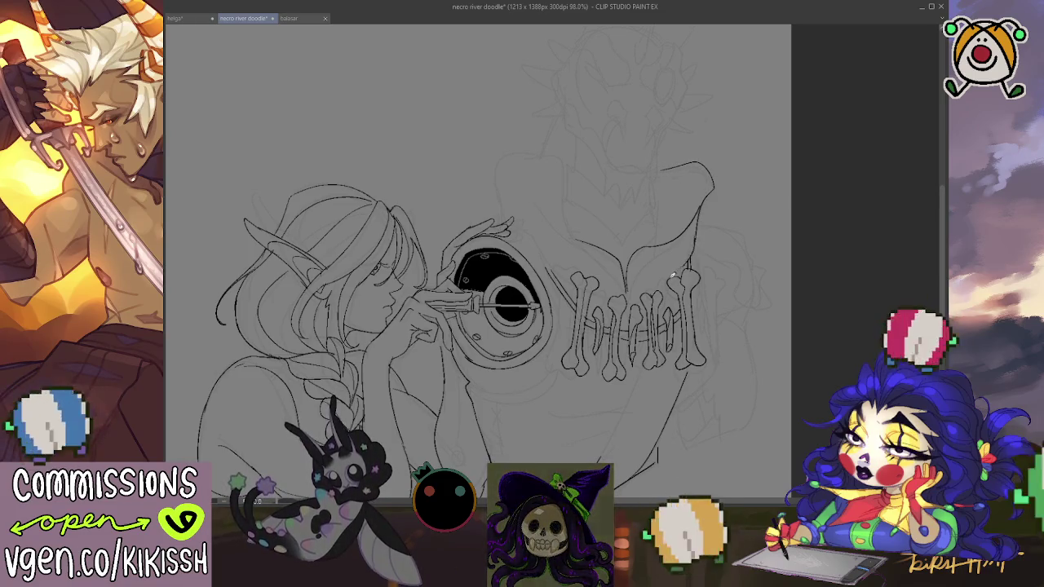
drag(699, 231, 693, 249)
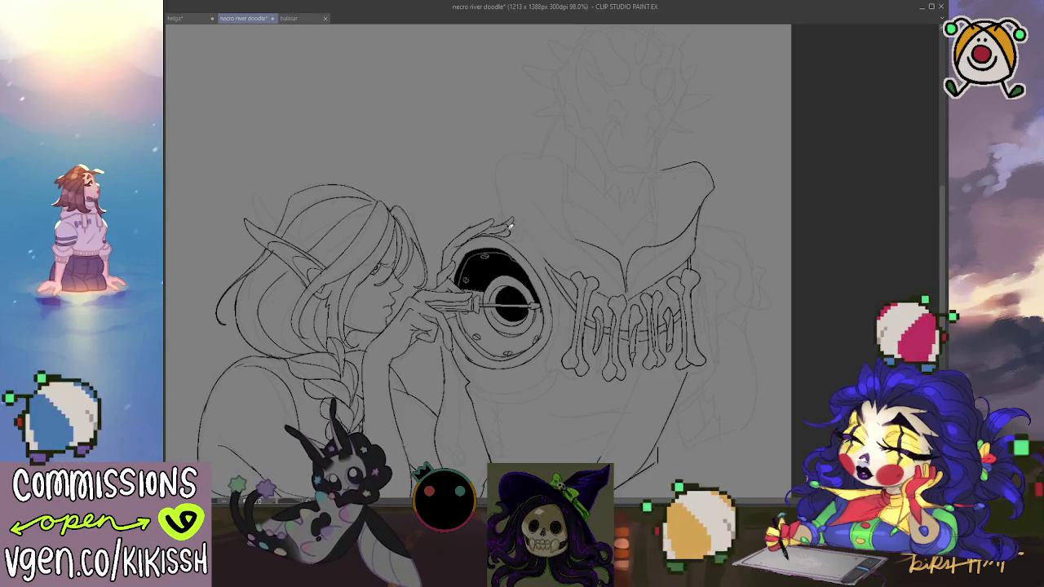
drag(499, 218, 493, 186)
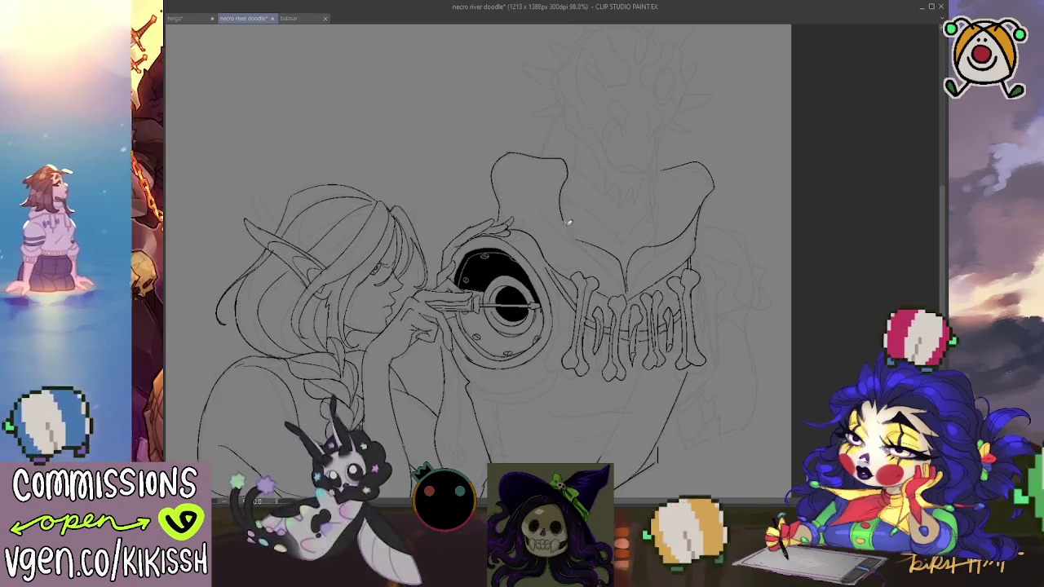
drag(569, 175, 564, 218)
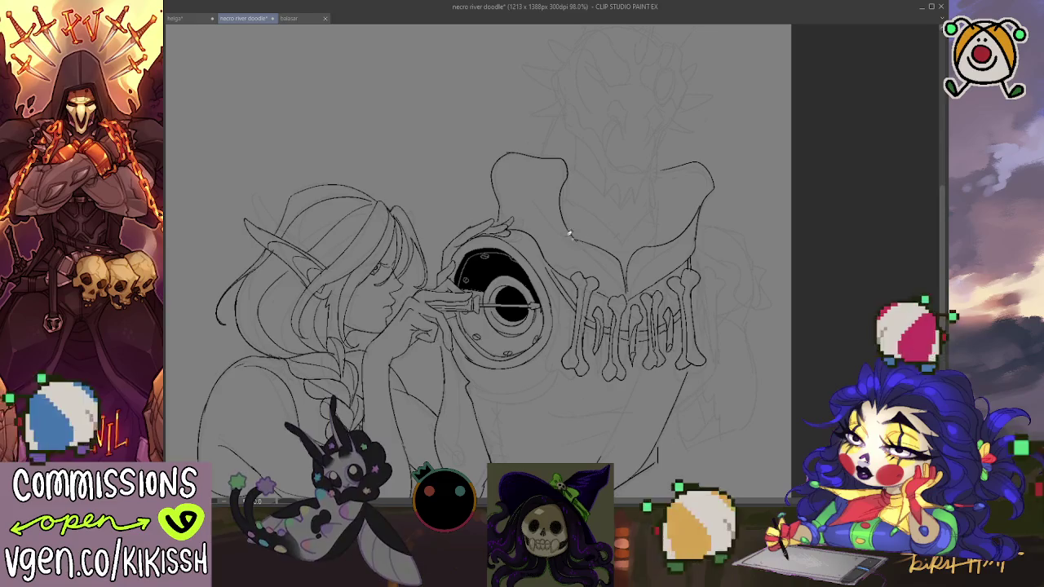
drag(751, 156, 751, 166)
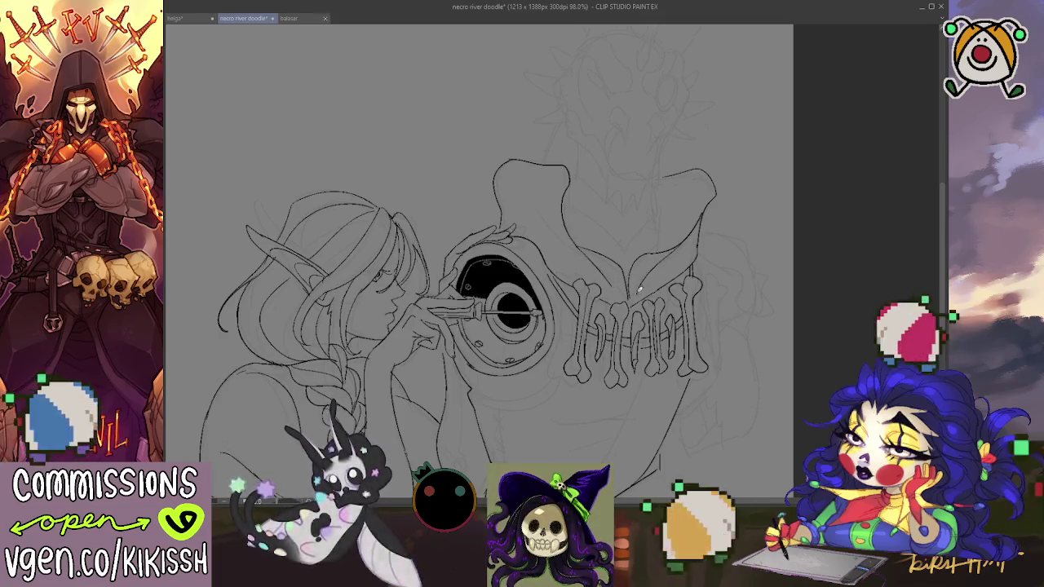
drag(742, 198, 751, 215)
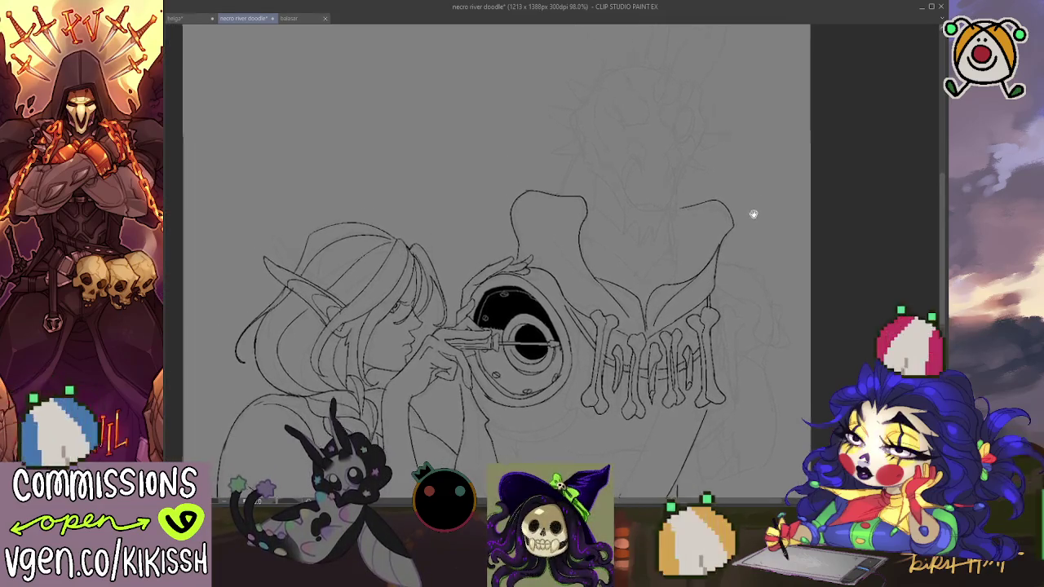
scroll(601, 168, down, 3)
scroll(680, 109, down, 2)
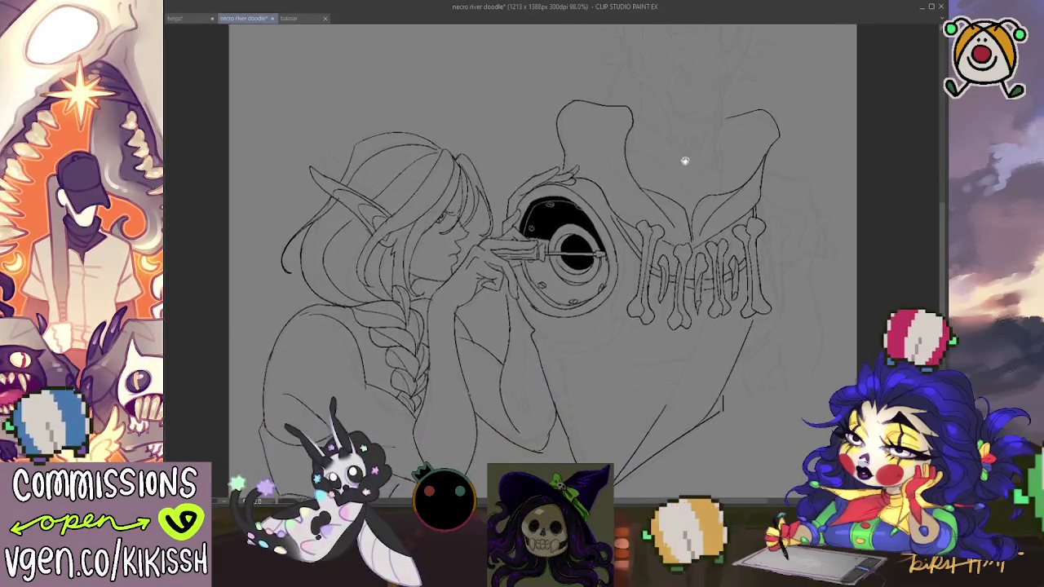
Step: Ink the elf girl's shoulder contour next to the creature's cloak
drag(695, 136, 707, 103)
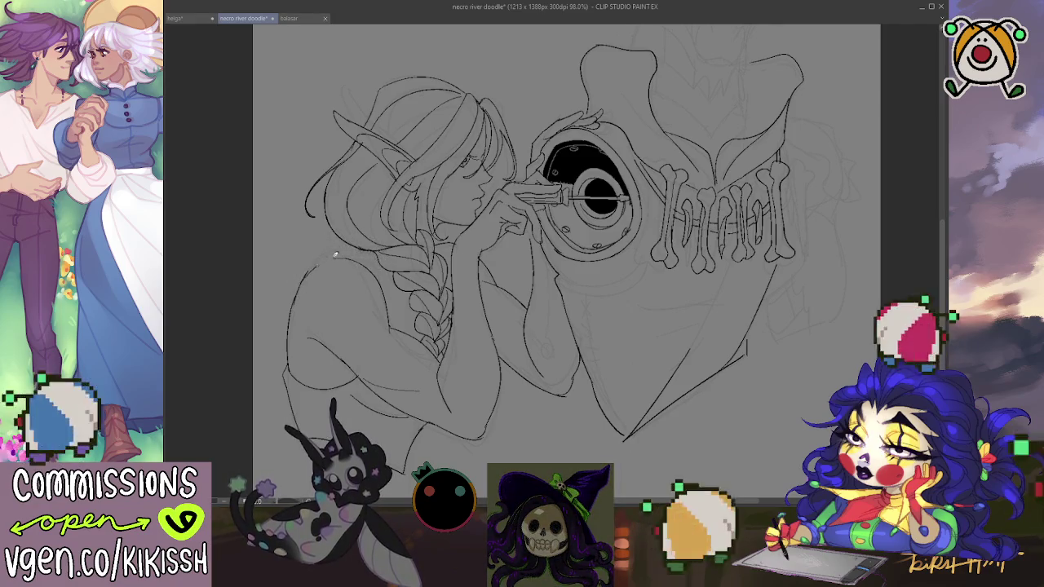
drag(335, 255, 390, 249)
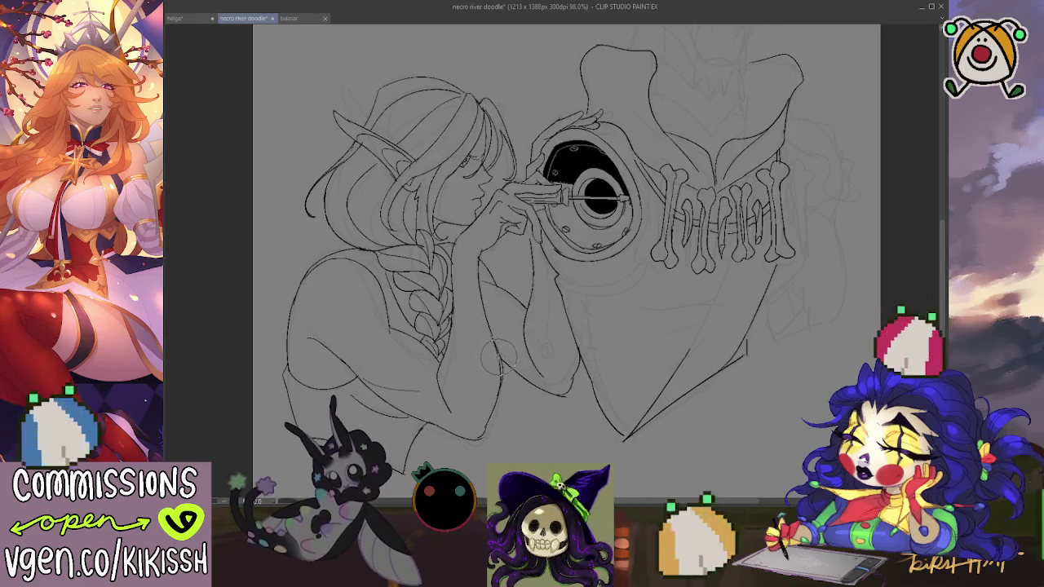
drag(587, 351, 627, 318)
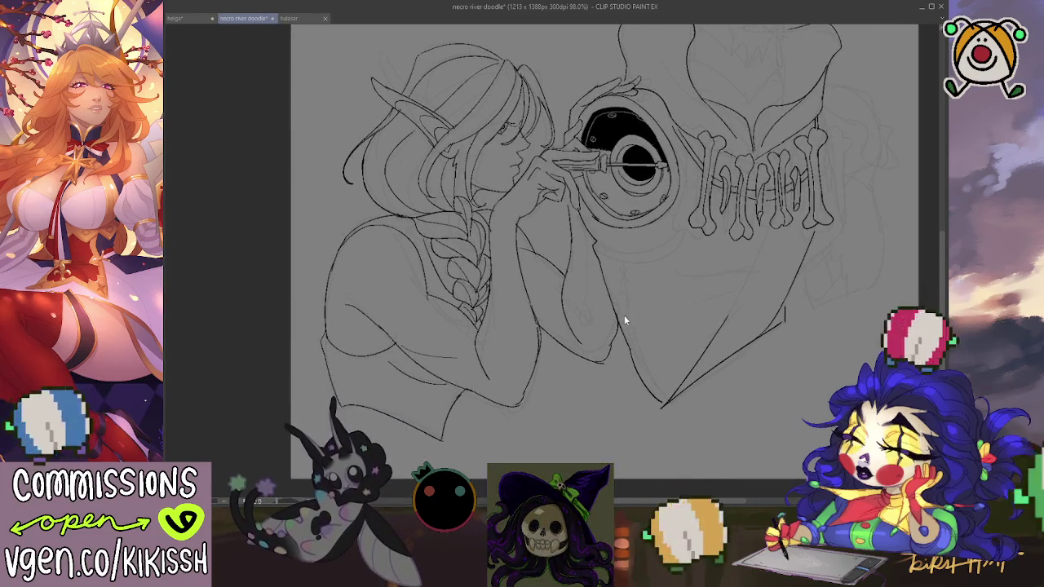
Step: Ink a cloak line right of the jaw bones and a curved fold beneath them
mouse_move(680, 317)
mouse_down()
mouse_move(675, 359)
mouse_move(661, 368)
mouse_up()
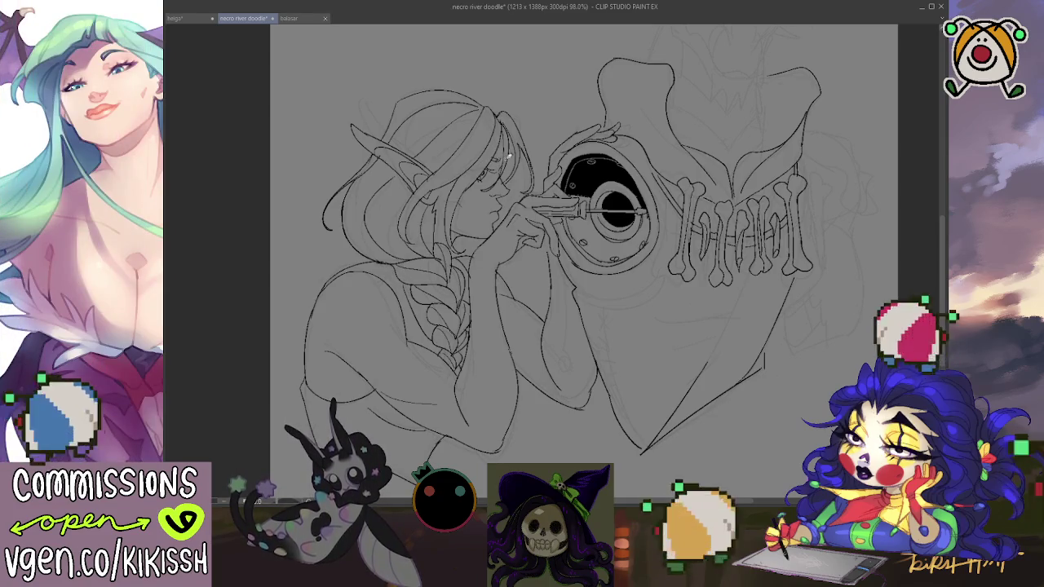
mouse_move(586, 171)
mouse_down()
mouse_move(531, 235)
mouse_move(558, 239)
mouse_up()
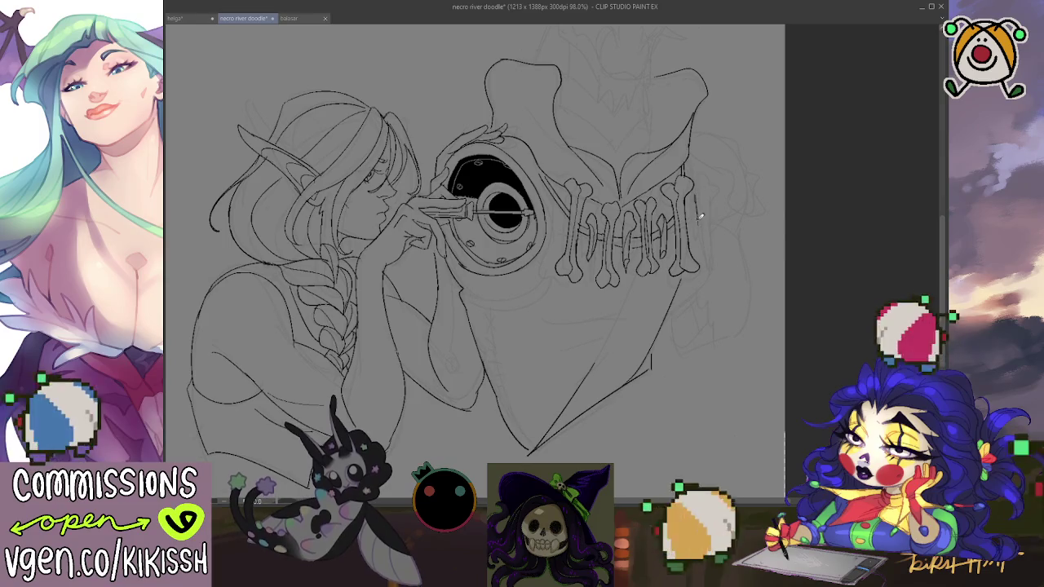
drag(705, 249, 695, 298)
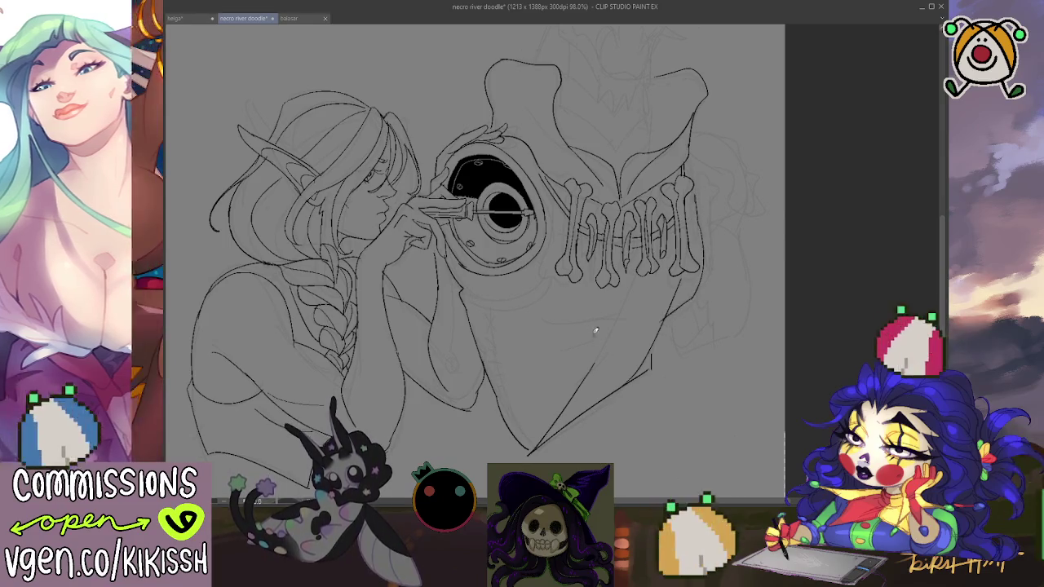
mouse_move(616, 319)
mouse_down()
mouse_move(532, 325)
mouse_move(577, 351)
mouse_up()
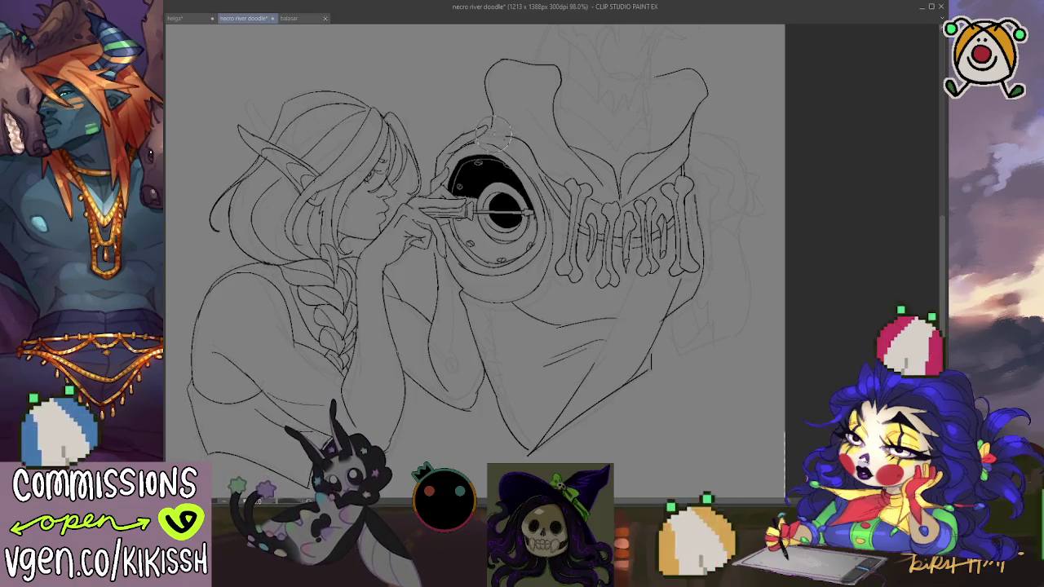
Step: Ink along the giant eye's top edge and add a small loop line near the neck
drag(461, 141, 498, 142)
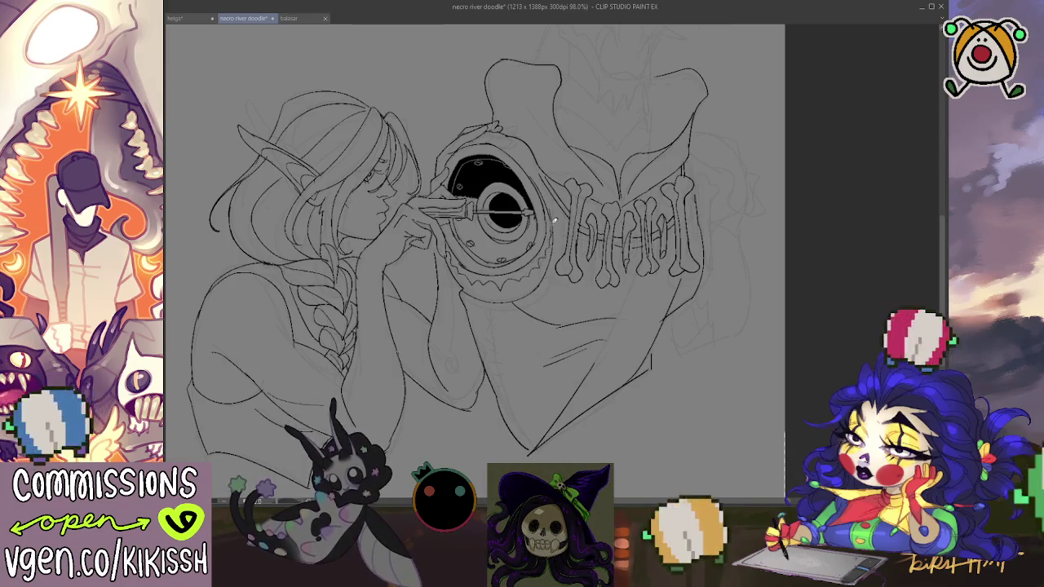
drag(487, 289, 496, 293)
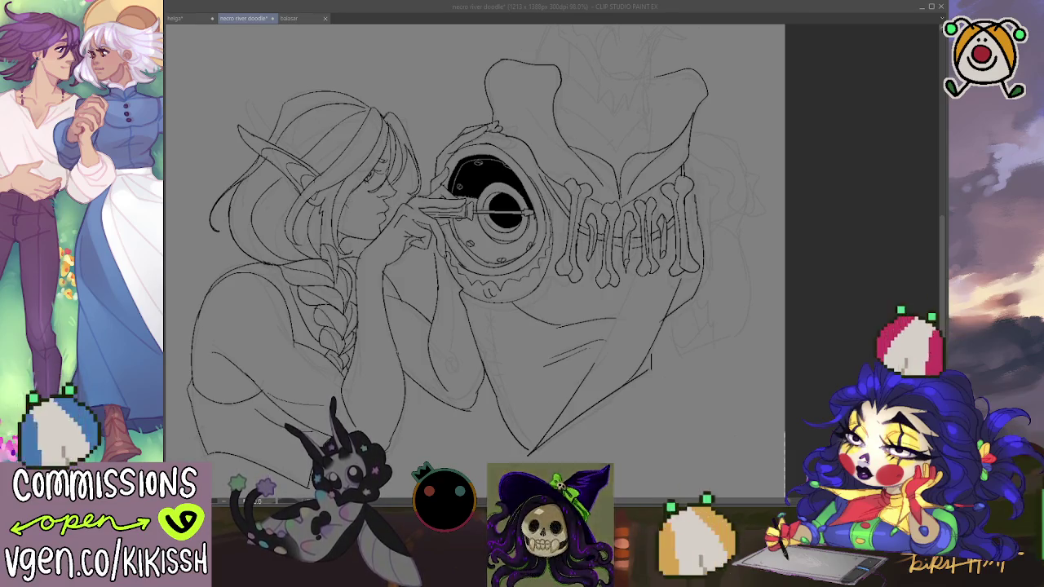
drag(795, 400, 810, 385)
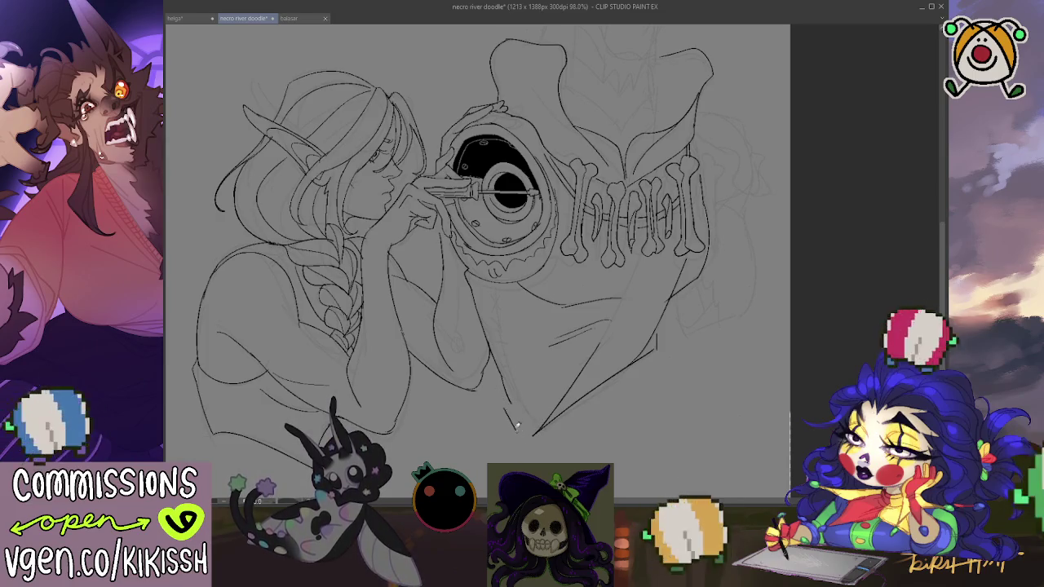
Step: Ink the sleeve cuff's lower edge and fold, then erase the stray diagonal sleeve line
drag(507, 402, 566, 390)
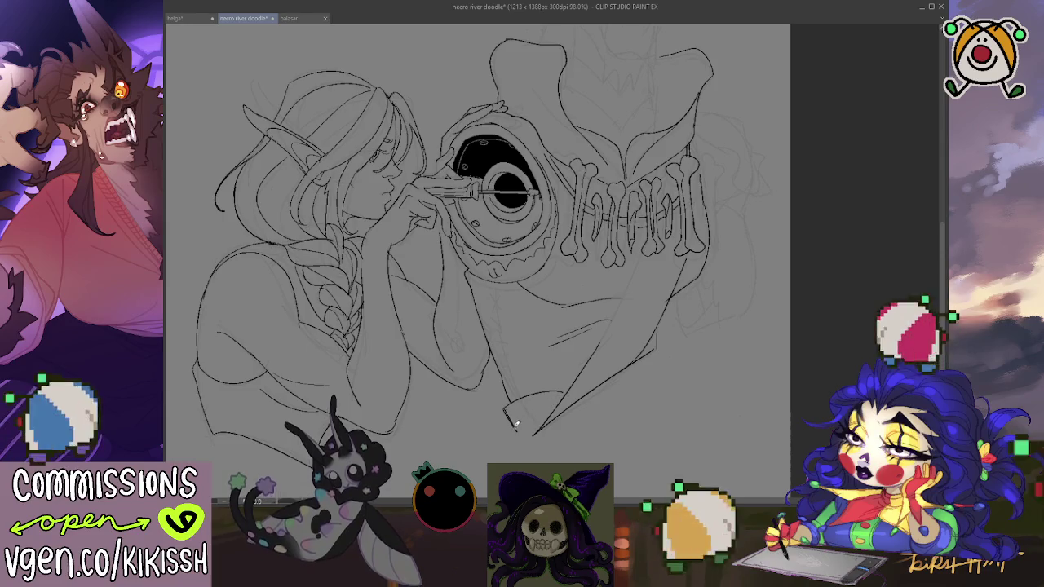
drag(517, 427, 550, 420)
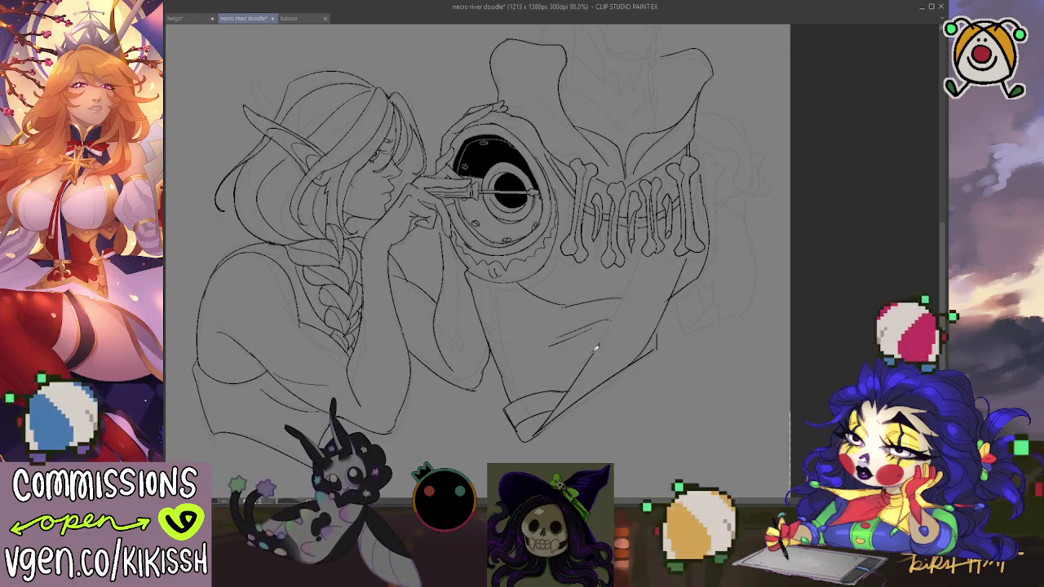
drag(655, 273, 608, 333)
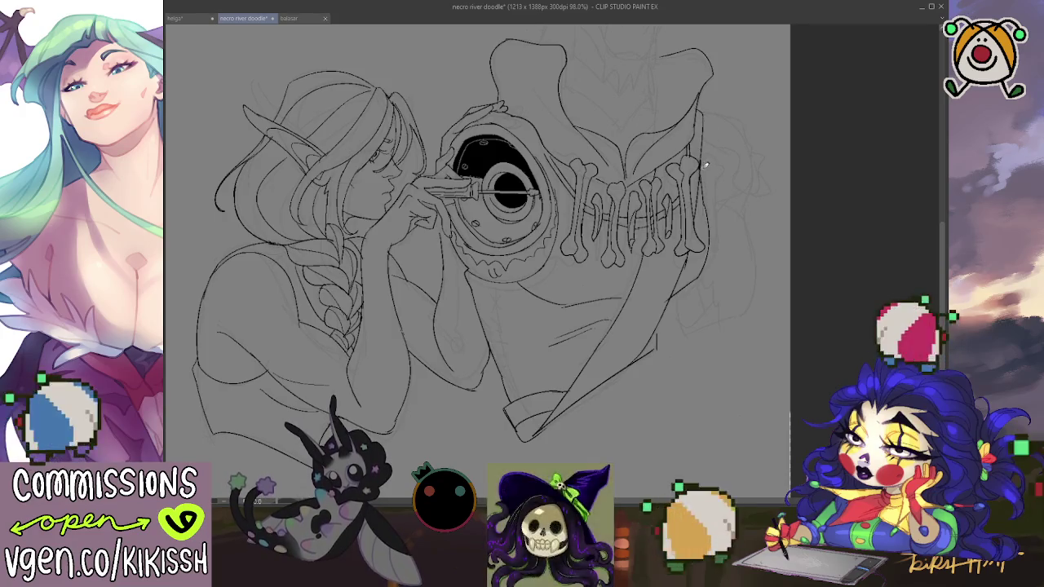
Step: Ink a small skull with a curved face beside the creature's hood edge
mouse_move(705, 113)
mouse_down()
mouse_move(731, 115)
mouse_move(757, 150)
mouse_up()
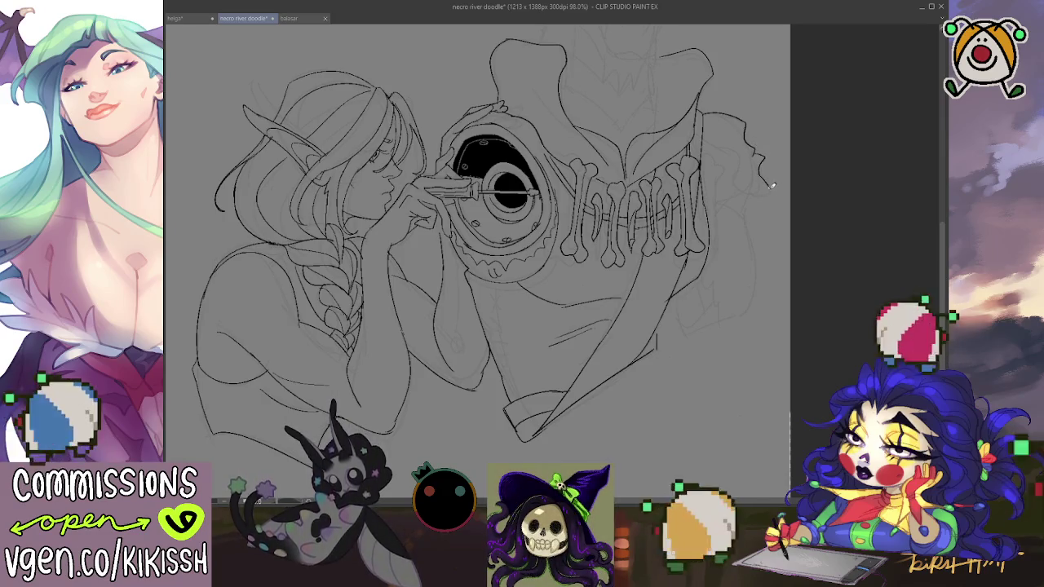
drag(746, 192, 745, 165)
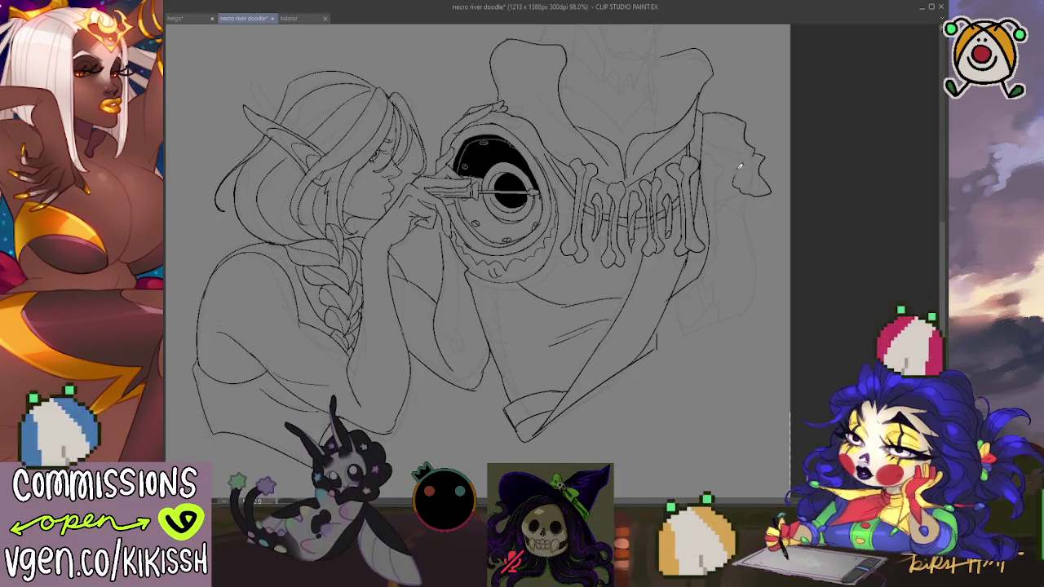
drag(727, 168, 728, 152)
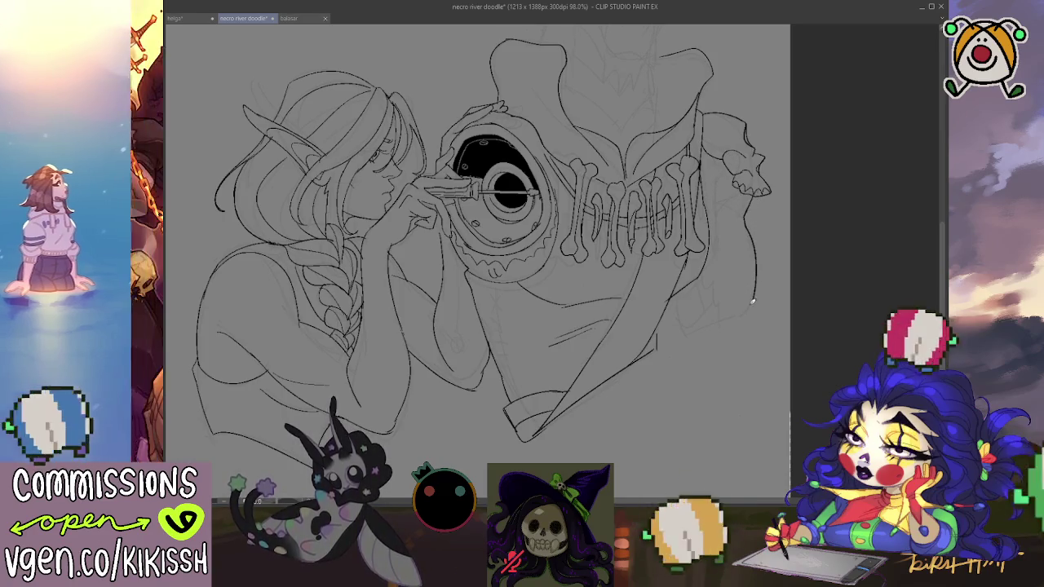
Step: Ink the arm contour and the bony hand's finger lines down the right side
drag(752, 299, 679, 330)
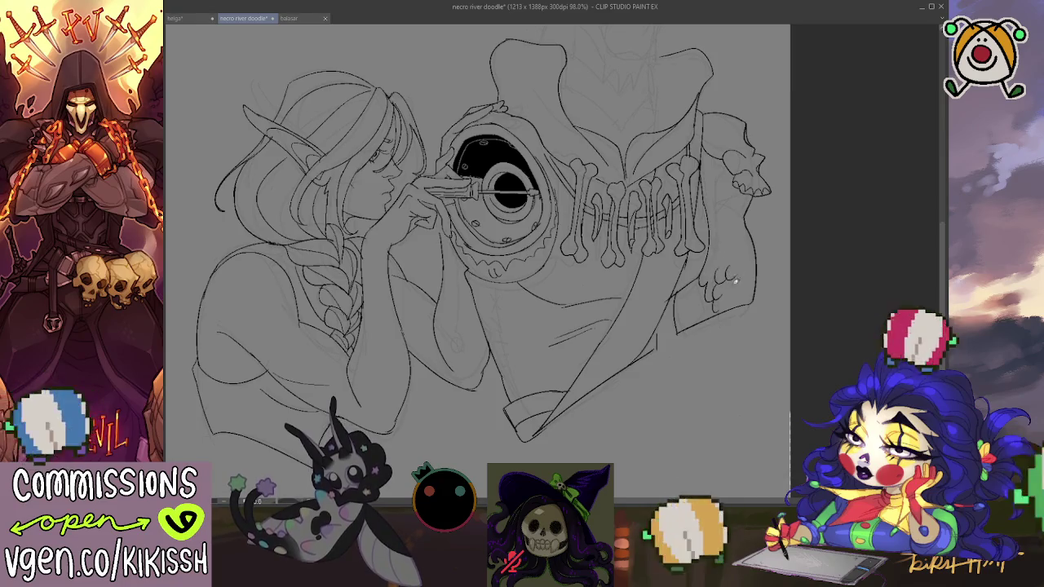
mouse_move(730, 279)
mouse_down()
mouse_move(728, 310)
mouse_move(747, 286)
mouse_up()
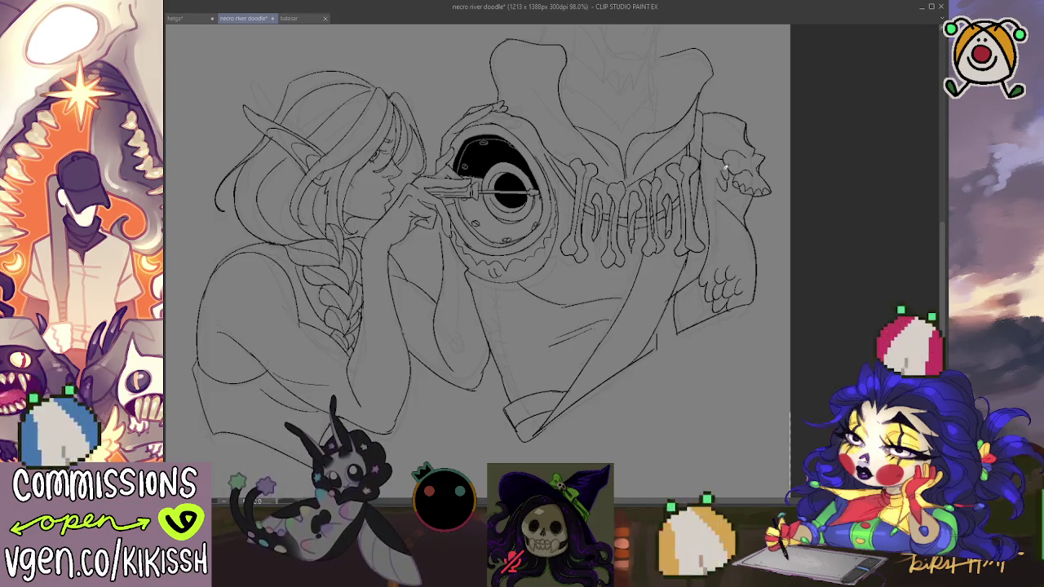
drag(747, 215, 747, 320)
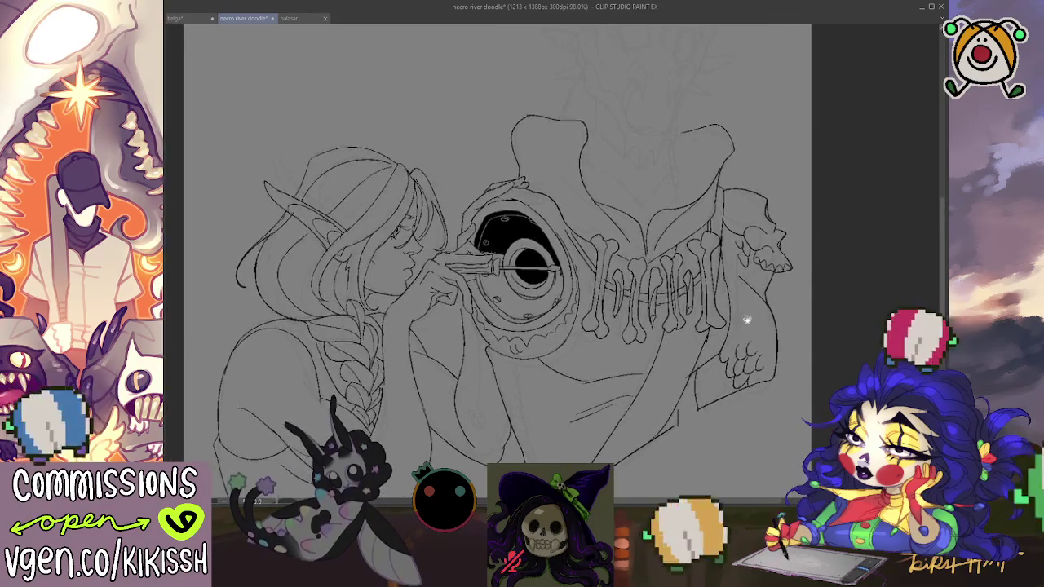
Step: Ink the dragon skull's left cheek and jagged teeth along its jaw
scroll(750, 317, down, 2)
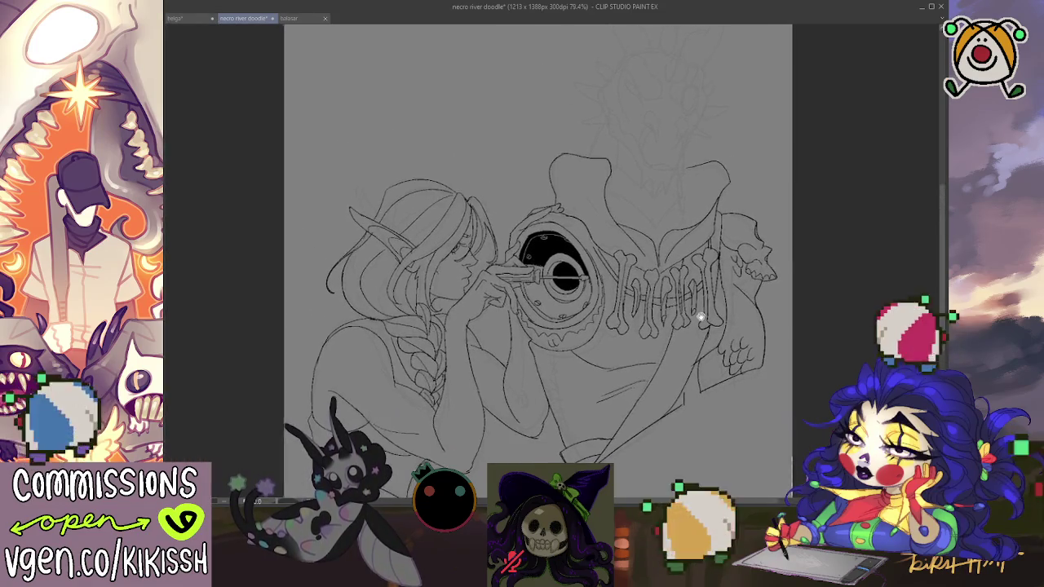
drag(687, 320, 699, 284)
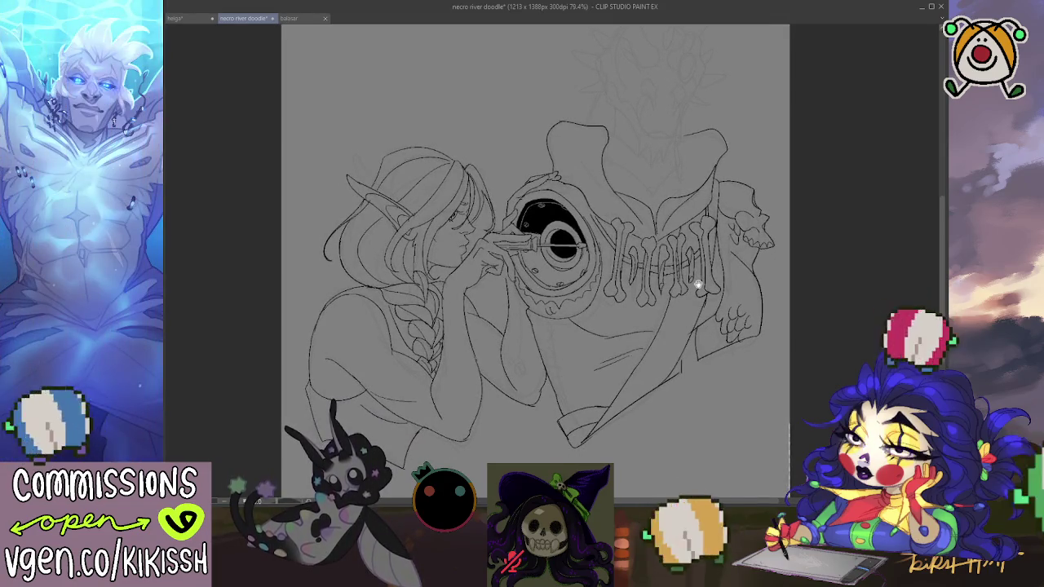
scroll(698, 294, up, 1)
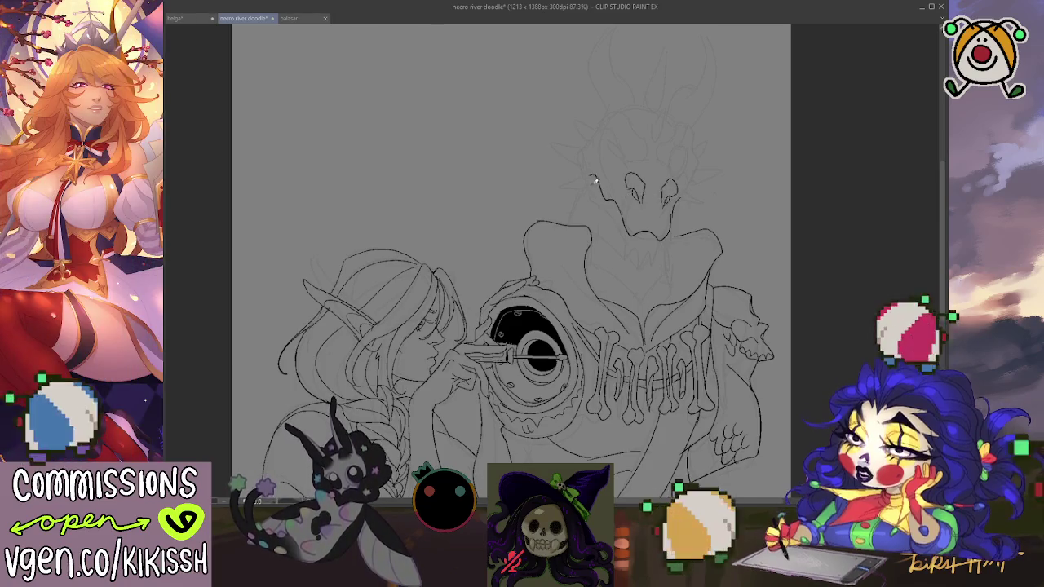
drag(587, 176, 624, 220)
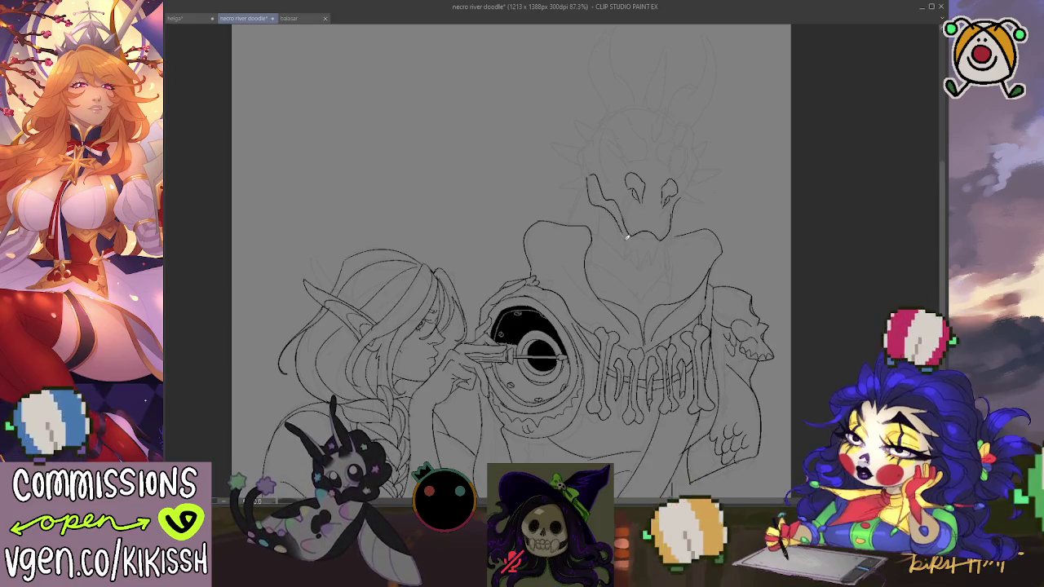
mouse_move(629, 235)
mouse_down()
mouse_move(653, 254)
mouse_move(662, 248)
mouse_up()
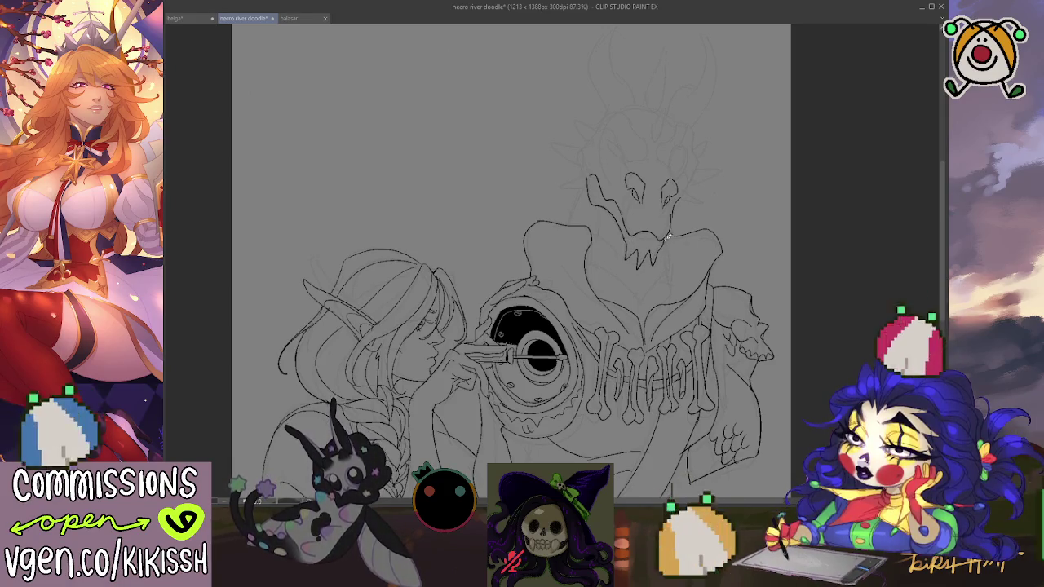
drag(752, 218, 738, 154)
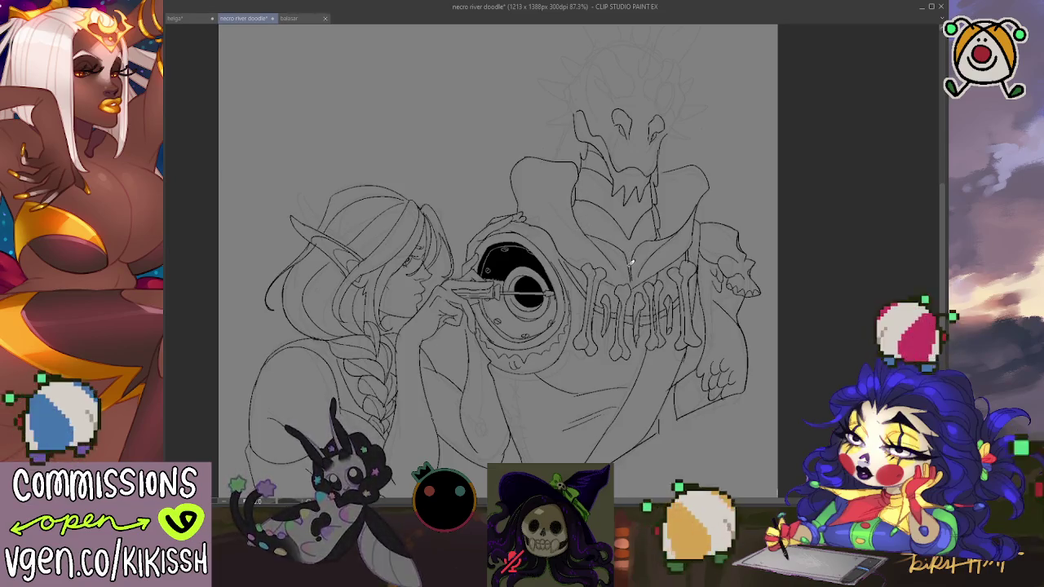
Step: Ink the dragon's horn and close the outline of the smaller horn
drag(693, 355, 676, 324)
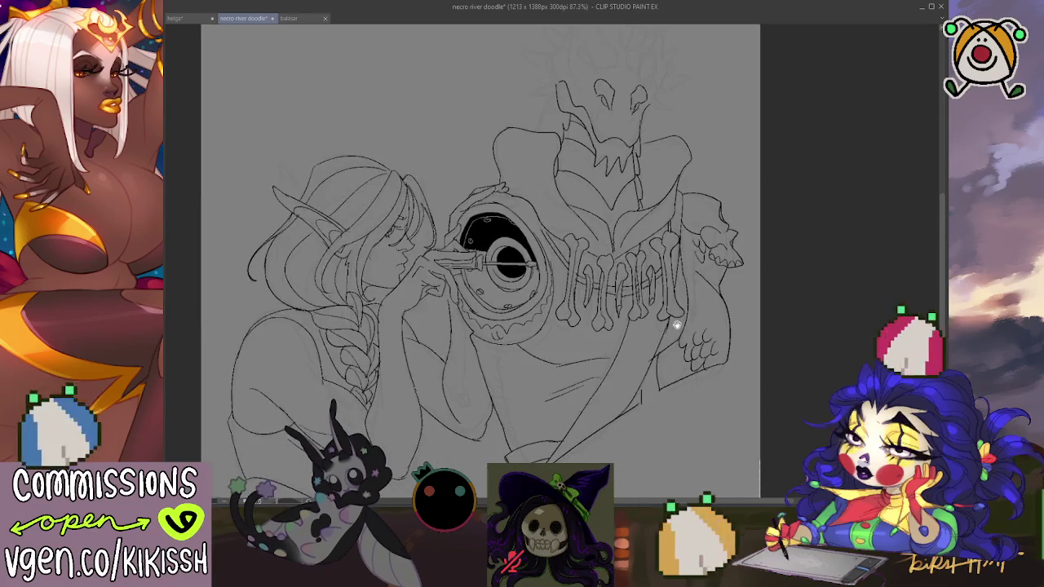
scroll(643, 247, up, 1)
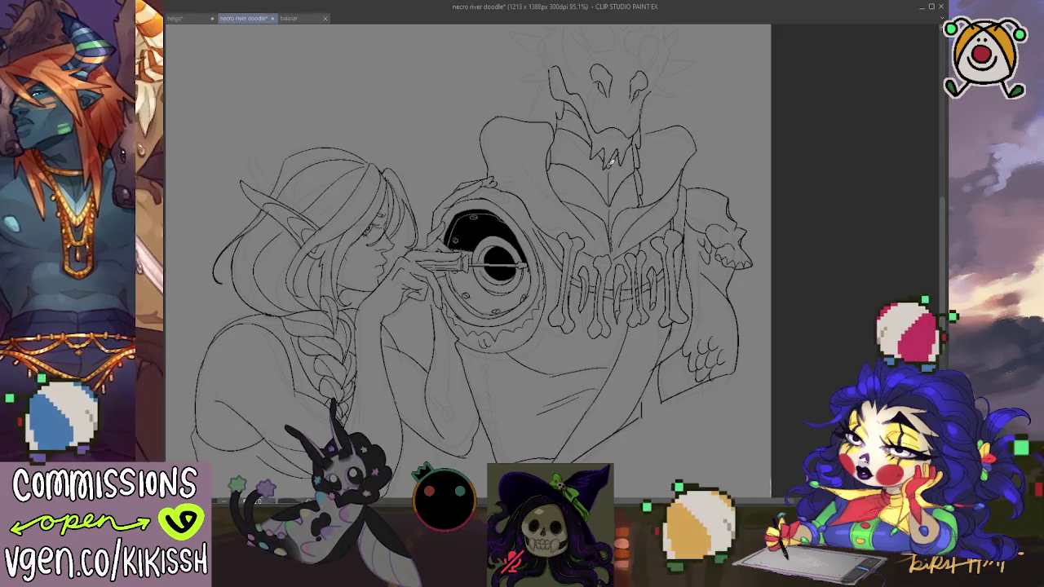
scroll(615, 177, up, 2)
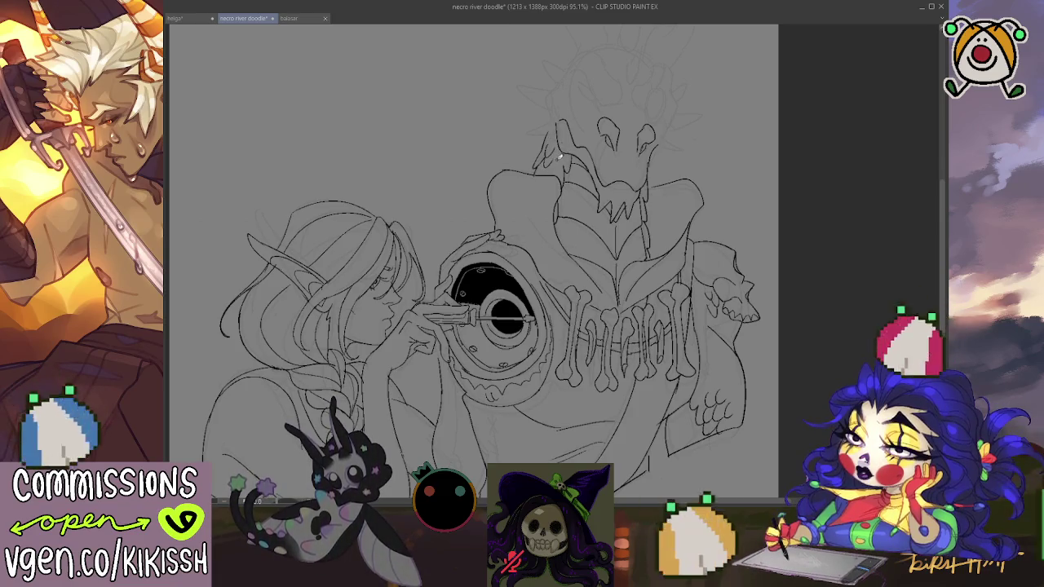
scroll(580, 184, up, 2)
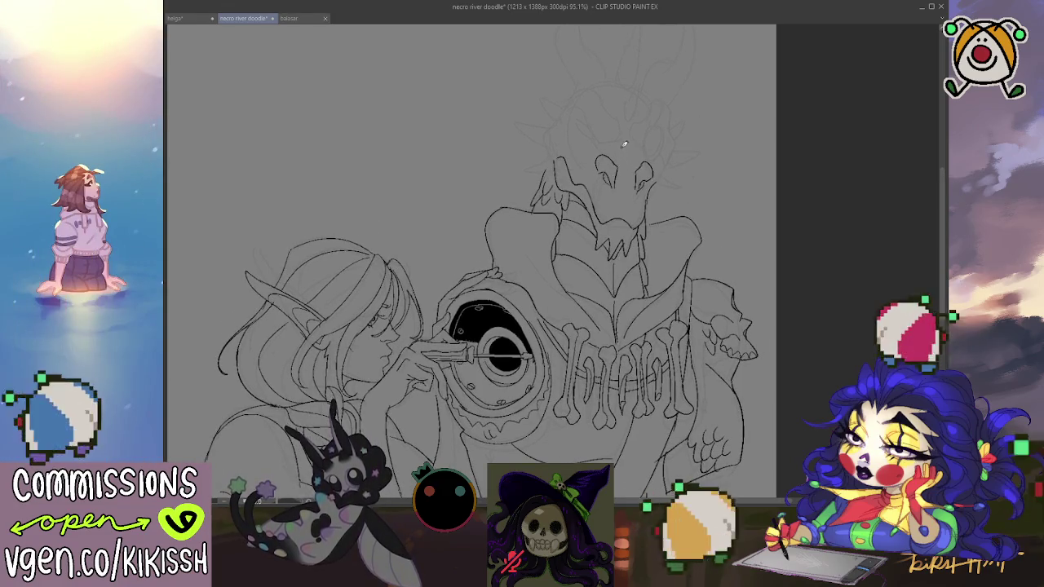
mouse_move(645, 142)
mouse_down()
mouse_move(667, 128)
mouse_move(654, 108)
mouse_up()
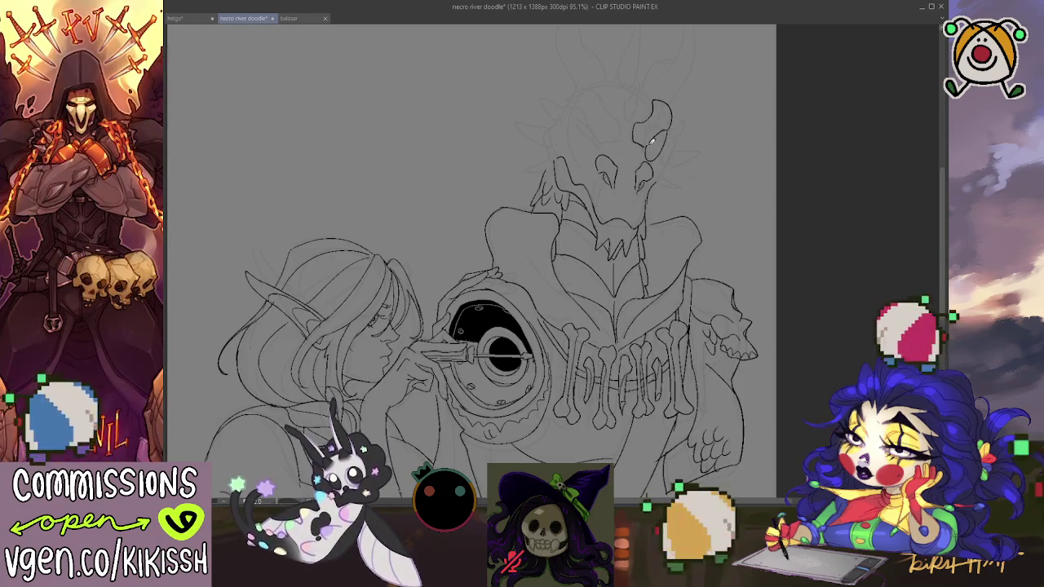
drag(656, 154, 665, 128)
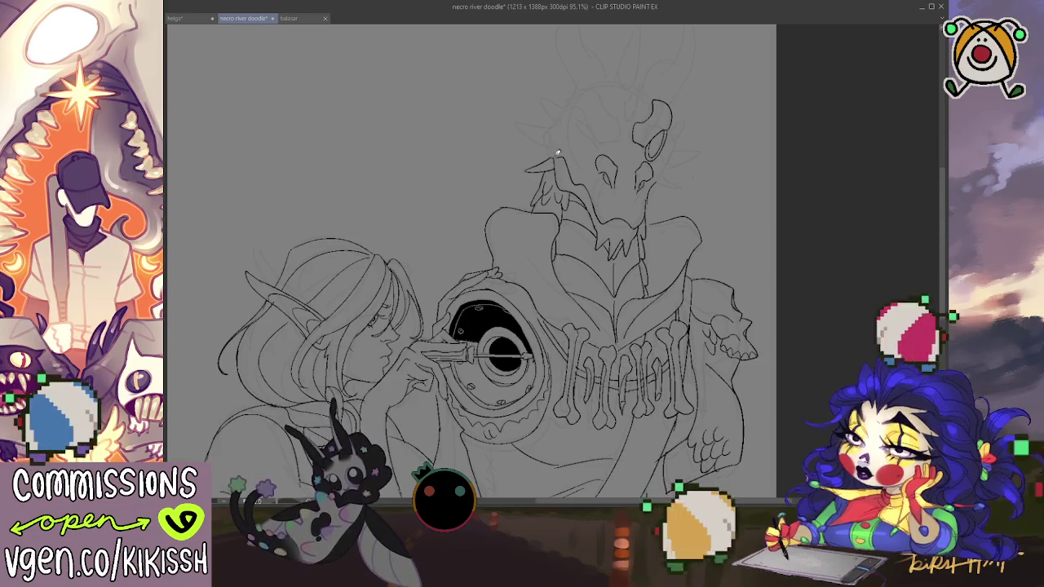
mouse_move(551, 144)
mouse_down()
mouse_move(516, 122)
mouse_move(568, 115)
mouse_move(557, 101)
mouse_up()
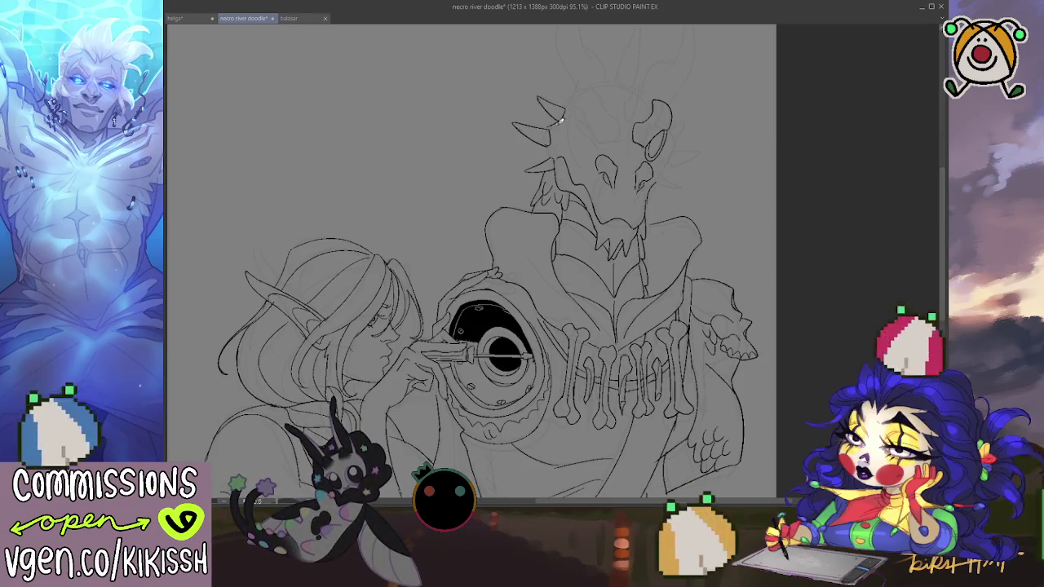
drag(560, 119, 547, 131)
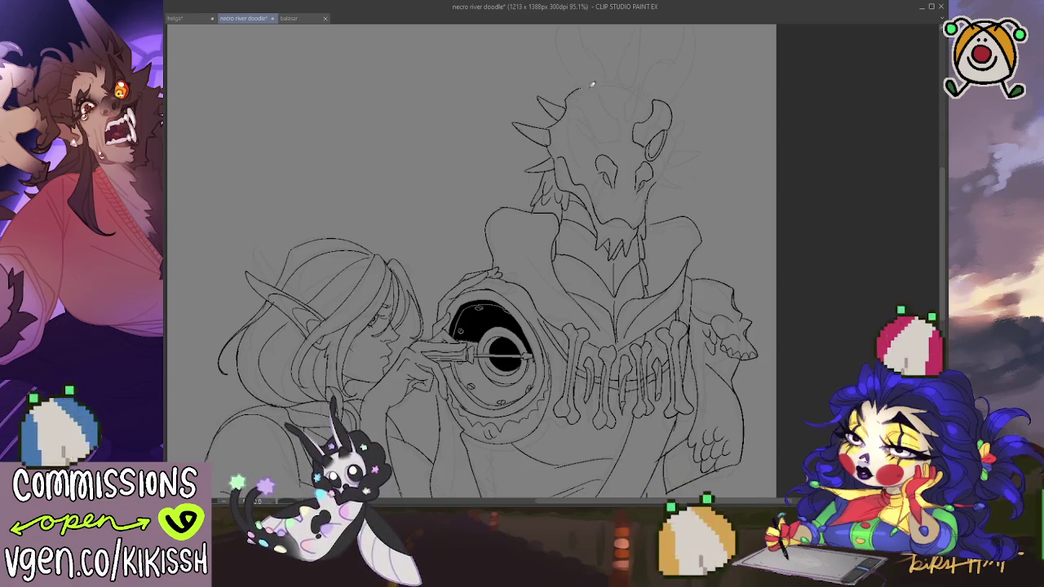
Step: Ink the top curve and upper outline of the dragon skull
drag(569, 98, 622, 118)
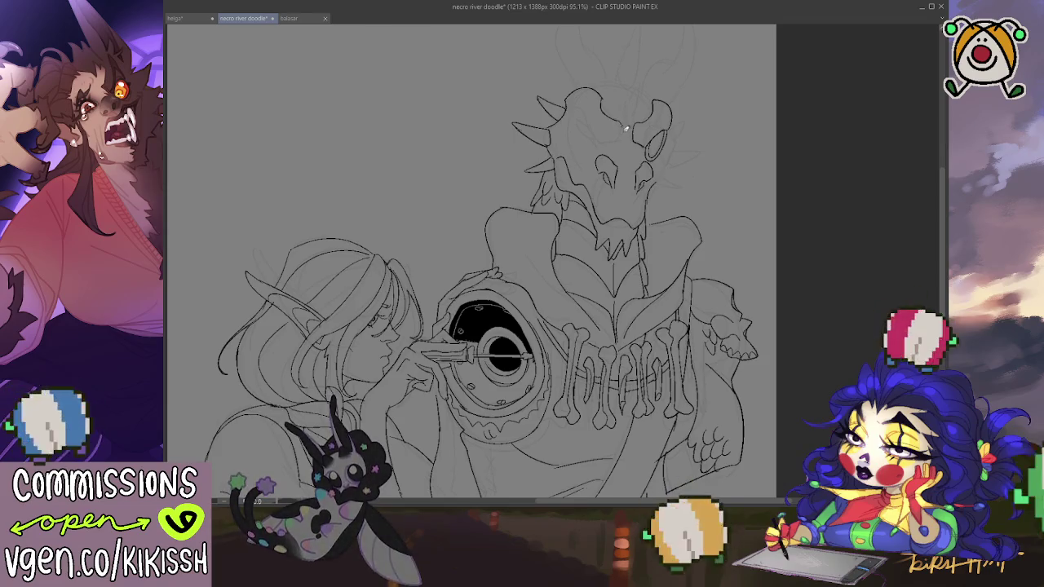
drag(619, 142, 581, 106)
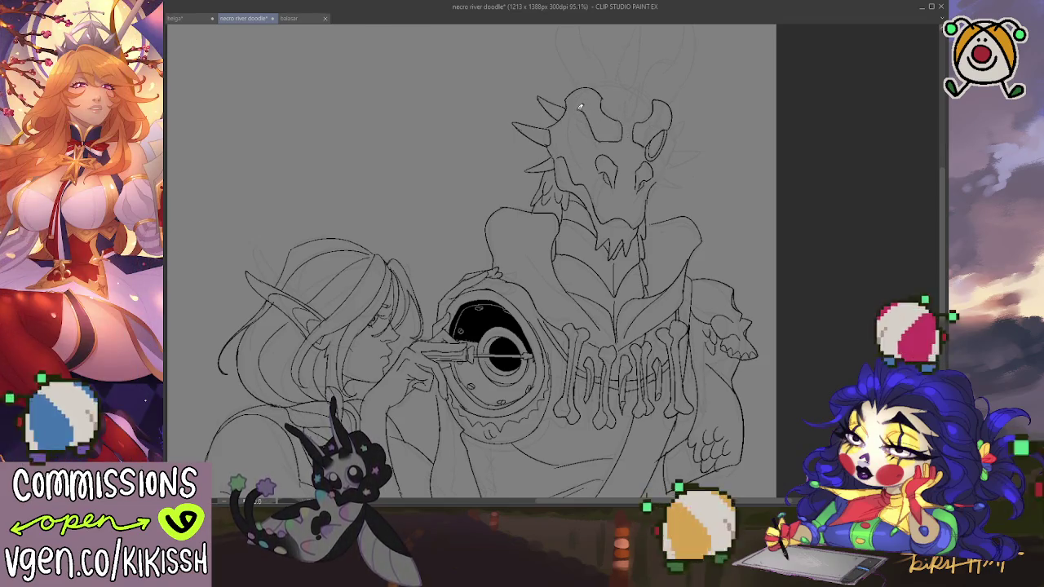
drag(720, 159, 706, 147)
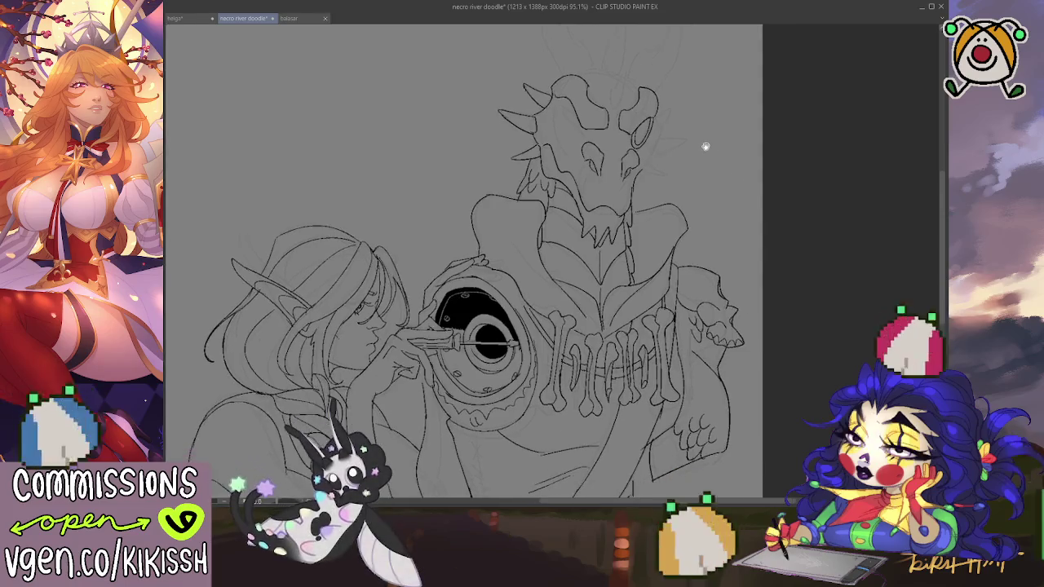
Step: Zoom out on the canvas and save the drawing with Ctrl+S
scroll(708, 139, down, 1)
scroll(702, 166, down, 1)
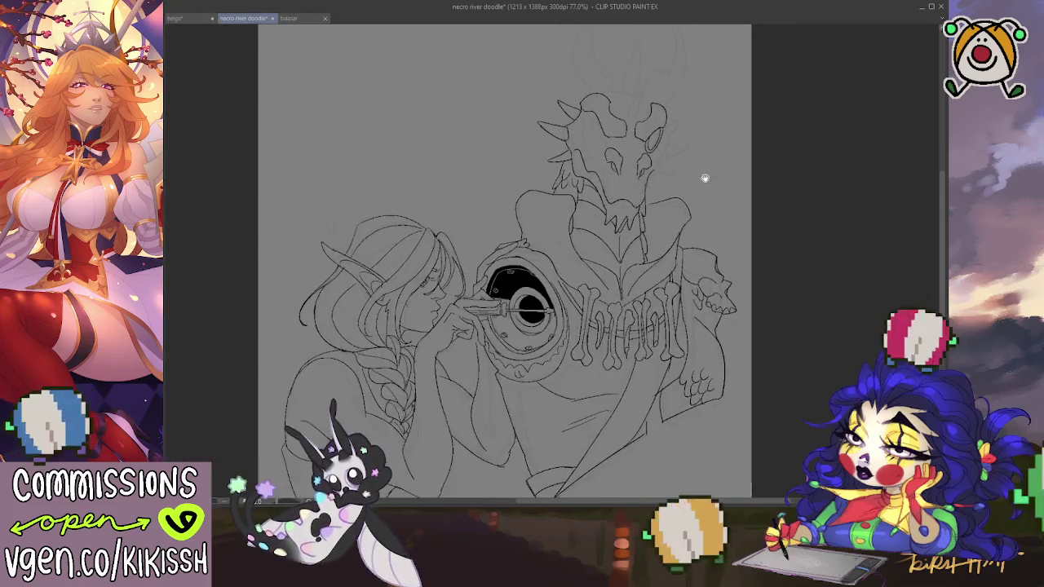
scroll(702, 175, down, 1)
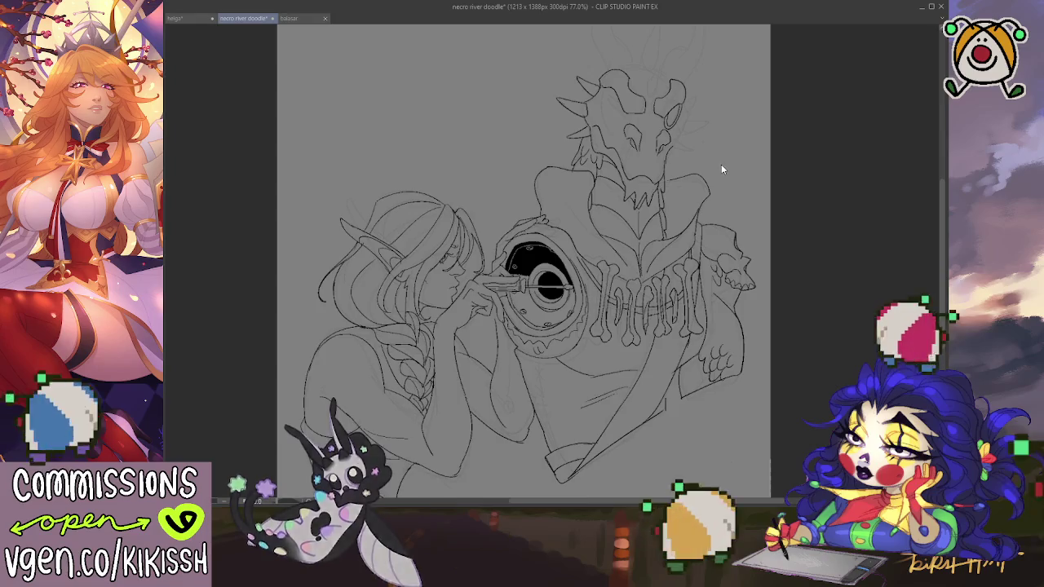
key(ctrl+s)
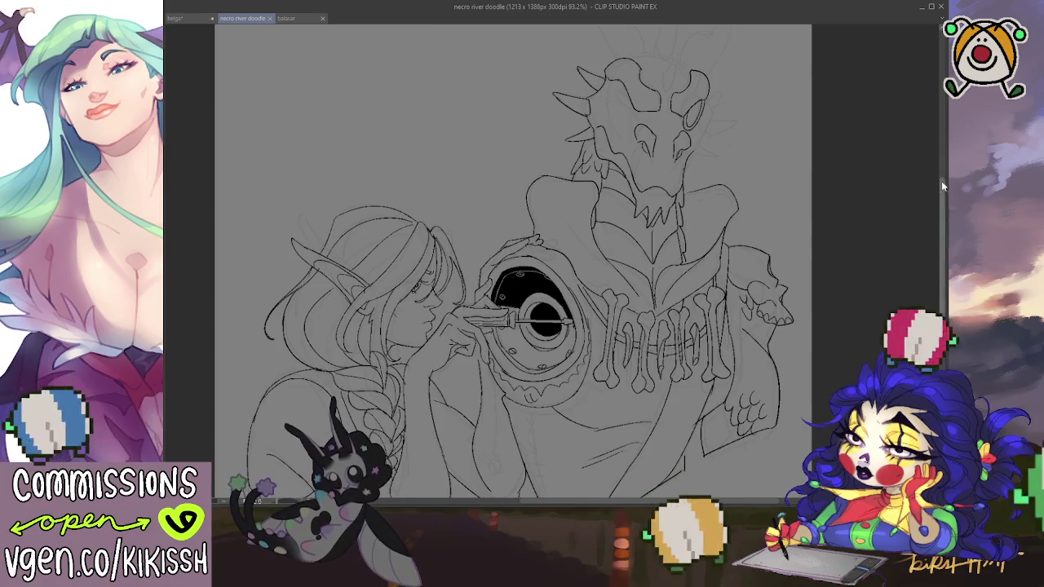
Step: Ink a neck stroke and a tall horn on the skull, undoing the overly tall attempt
drag(609, 163, 626, 174)
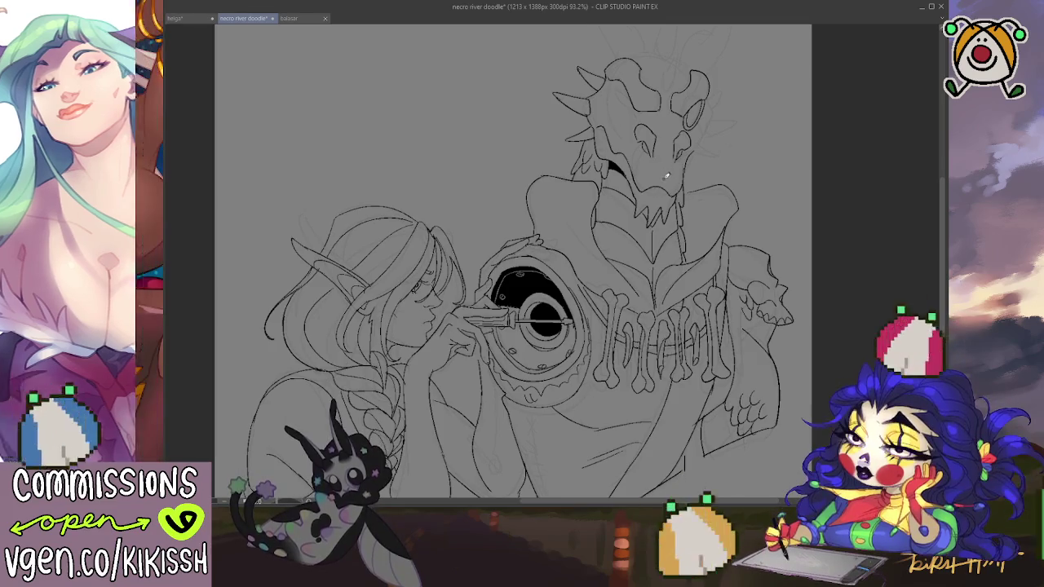
drag(666, 107, 671, 149)
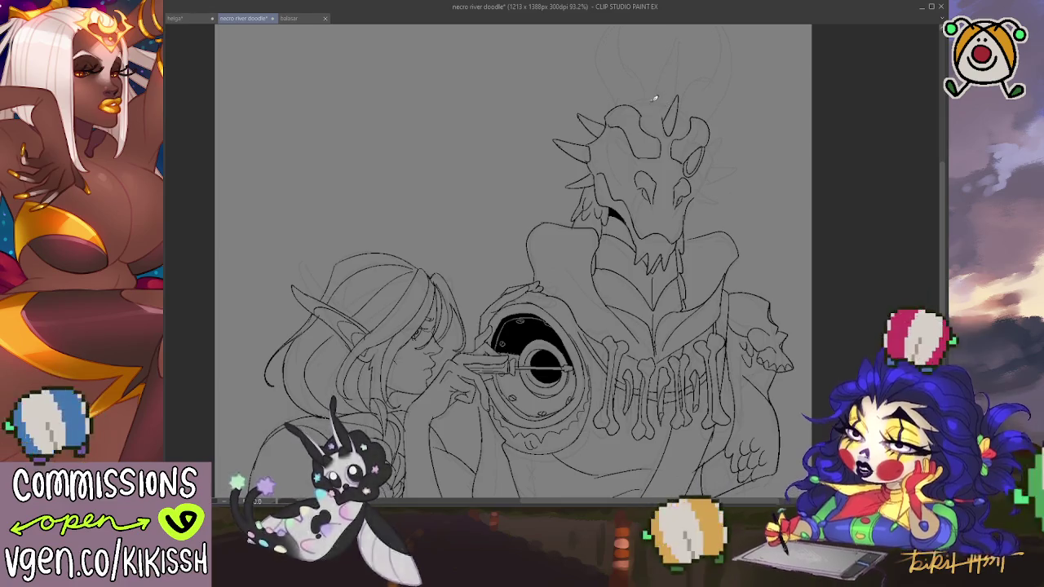
mouse_move(654, 101)
mouse_down()
mouse_move(676, 40)
mouse_move(674, 84)
mouse_move(668, 59)
mouse_up()
key(ctrl+z)
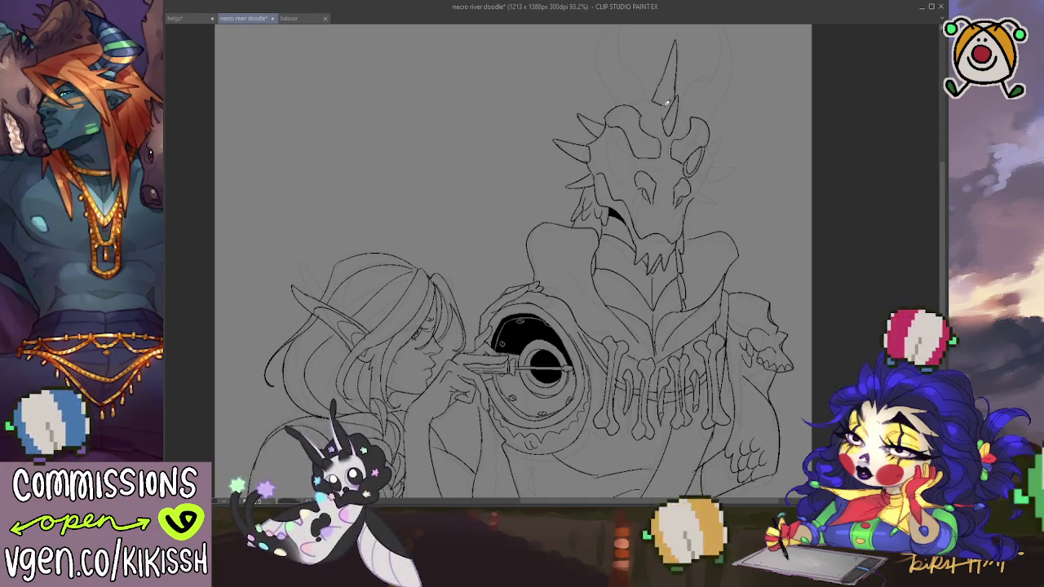
drag(711, 108, 711, 100)
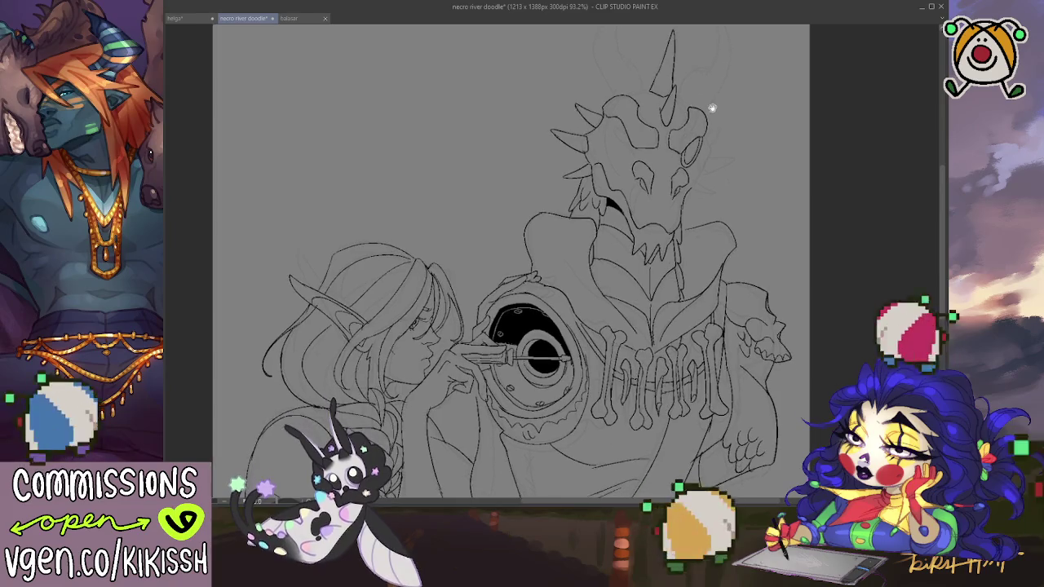
drag(639, 95, 642, 112)
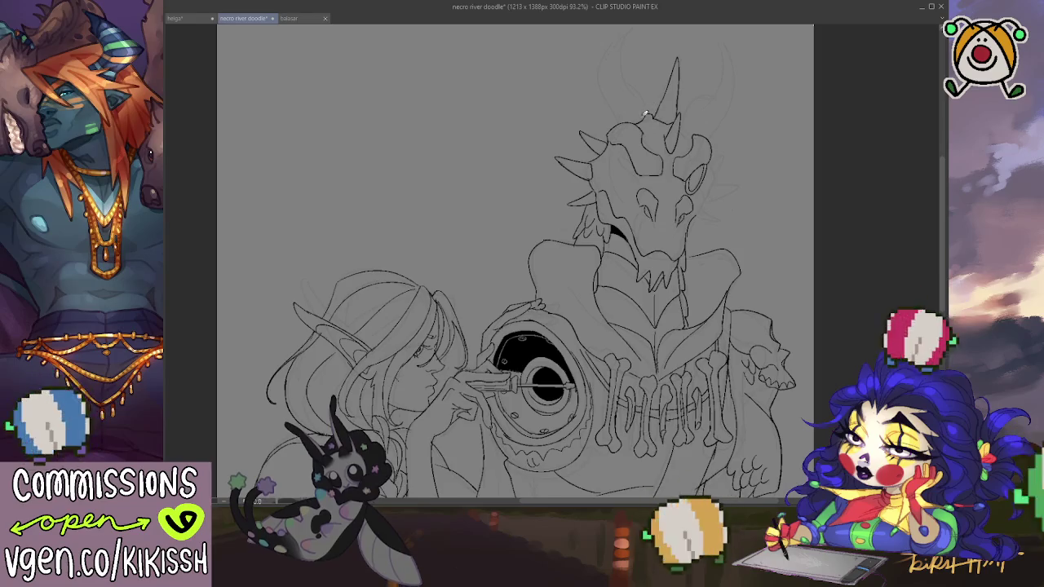
mouse_move(645, 114)
mouse_down()
mouse_move(647, 144)
mouse_move(626, 57)
mouse_move(600, 113)
mouse_up()
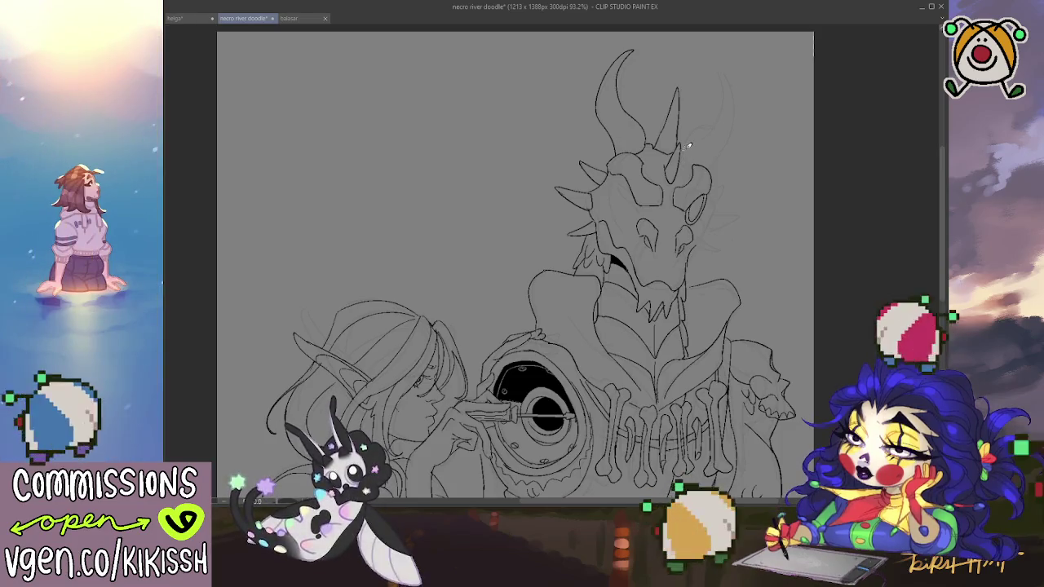
Step: Ink the second curved horn on the skull's right, adjusting and rotating the view
drag(748, 134, 746, 102)
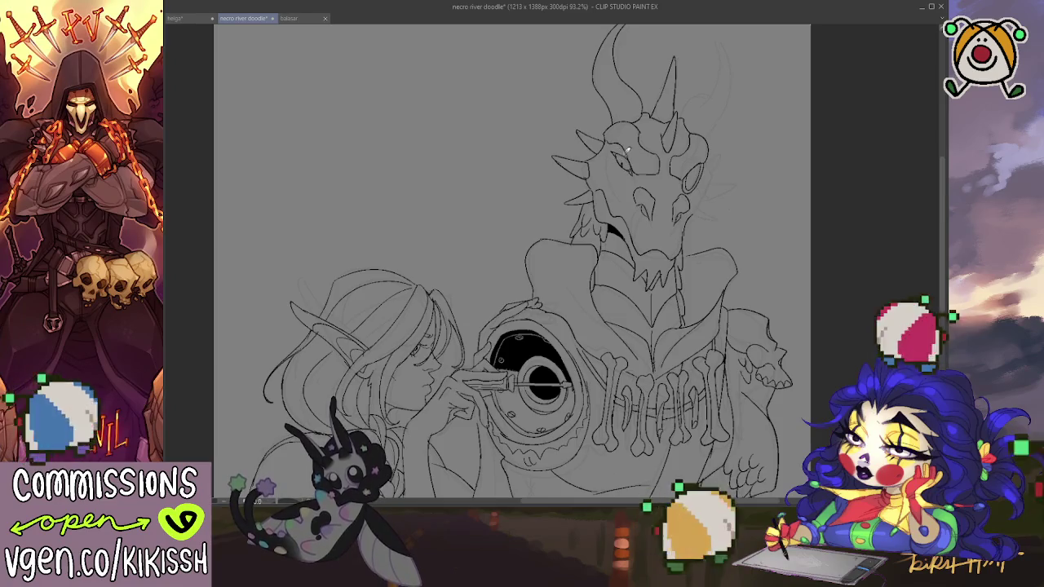
scroll(627, 149, down, 1)
scroll(690, 218, down, 1)
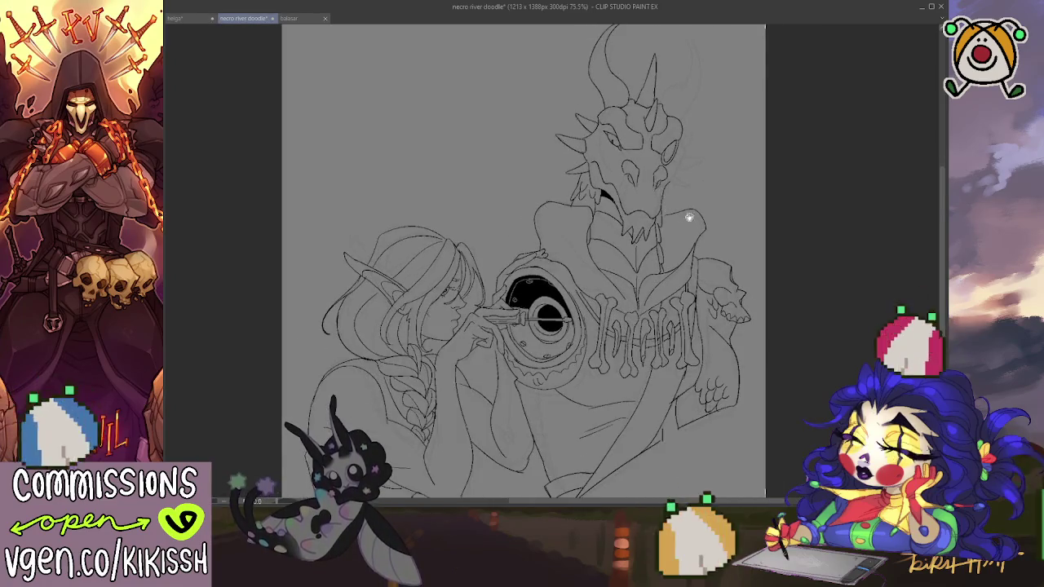
scroll(695, 177, up, 2)
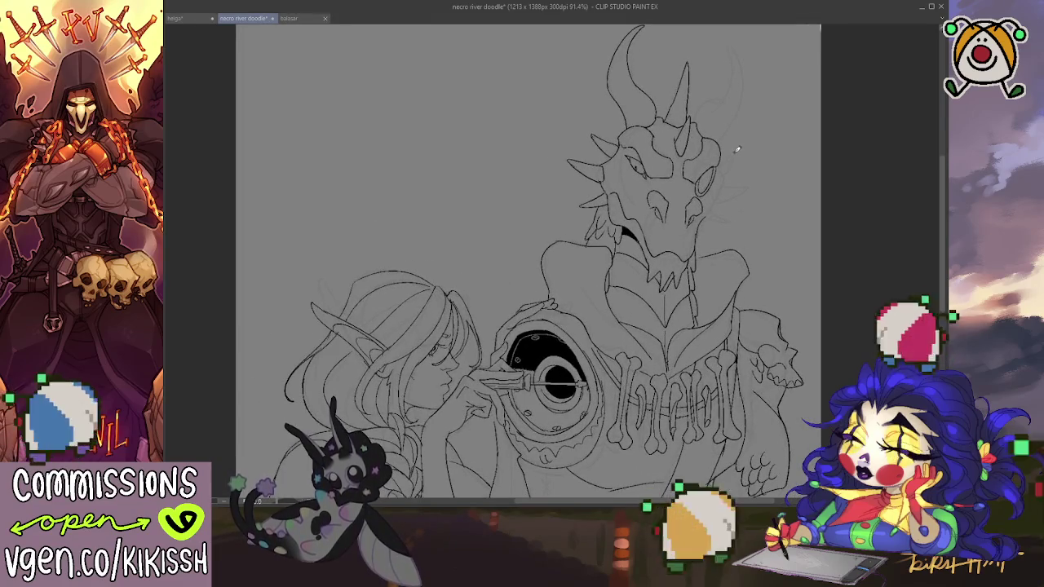
drag(741, 190, 743, 200)
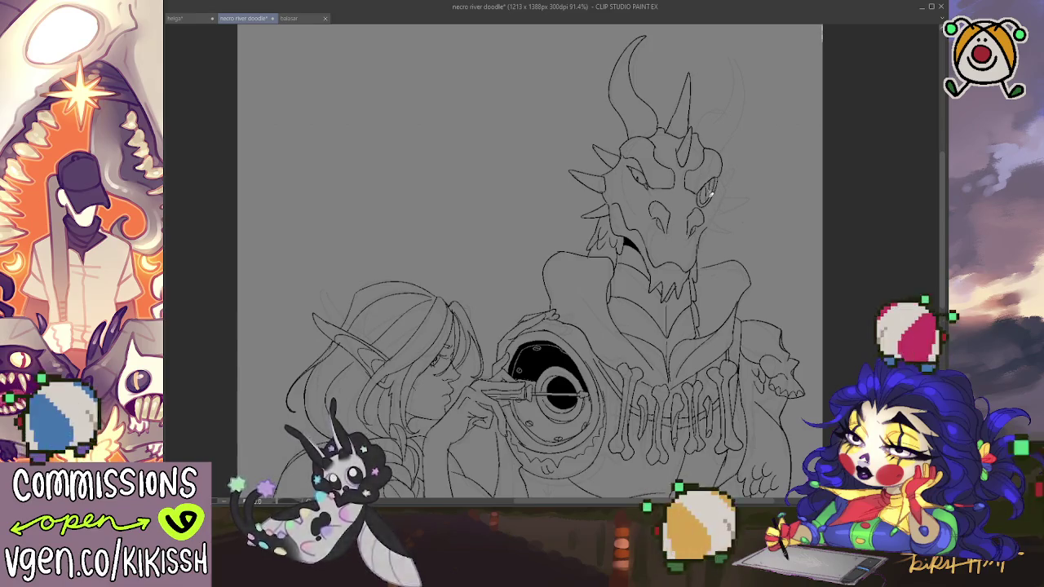
mouse_move(739, 151)
mouse_down()
mouse_move(734, 176)
mouse_move(723, 68)
mouse_move(715, 166)
mouse_up()
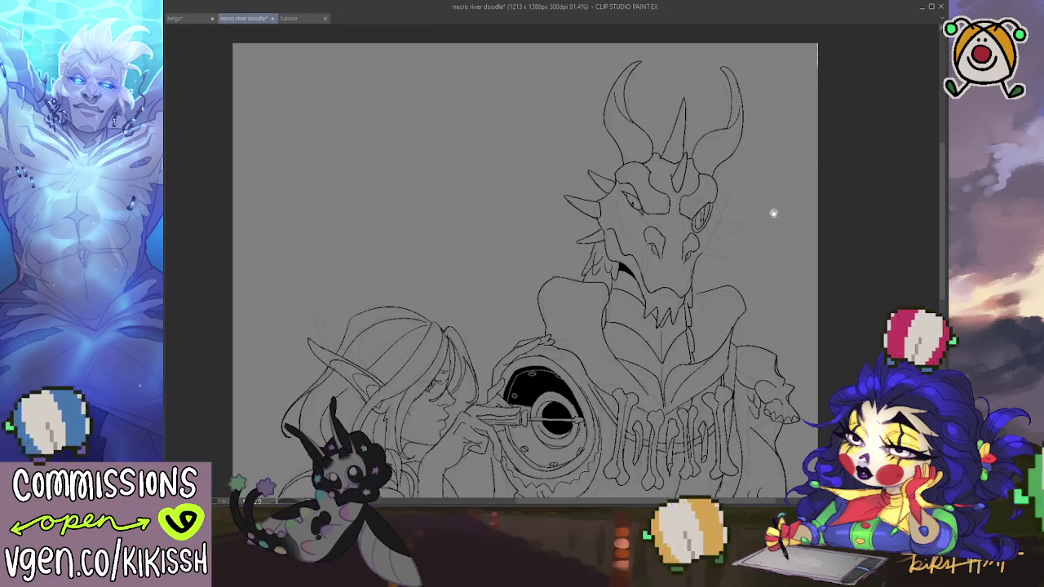
drag(773, 213, 761, 170)
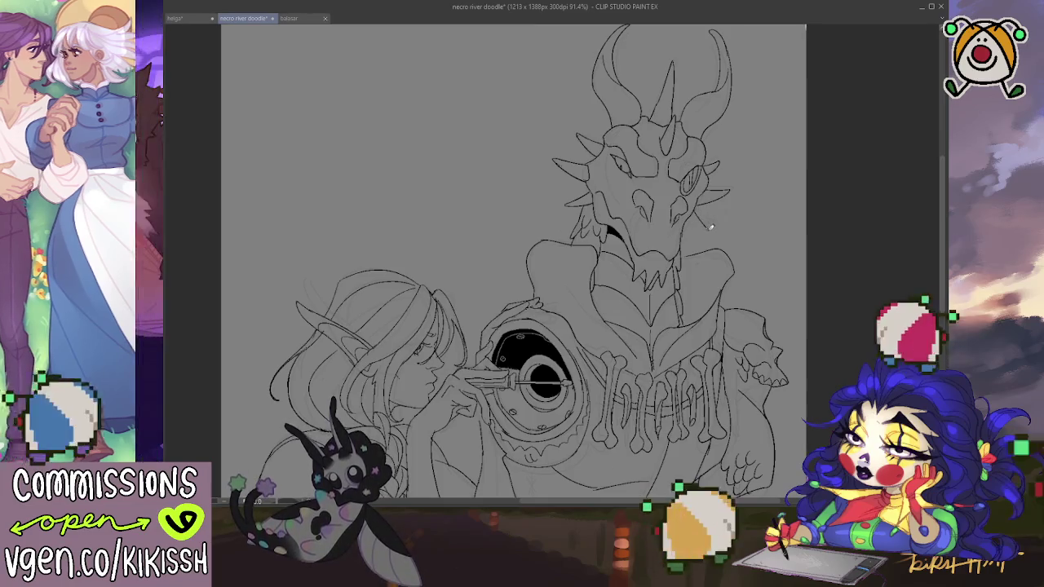
drag(746, 210, 734, 173)
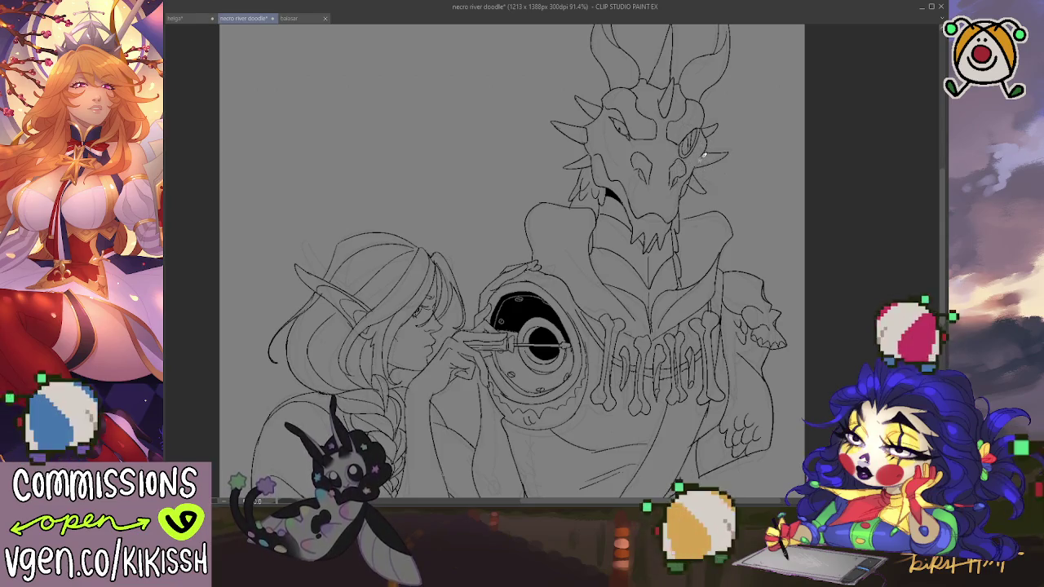
key(ctrl+z)
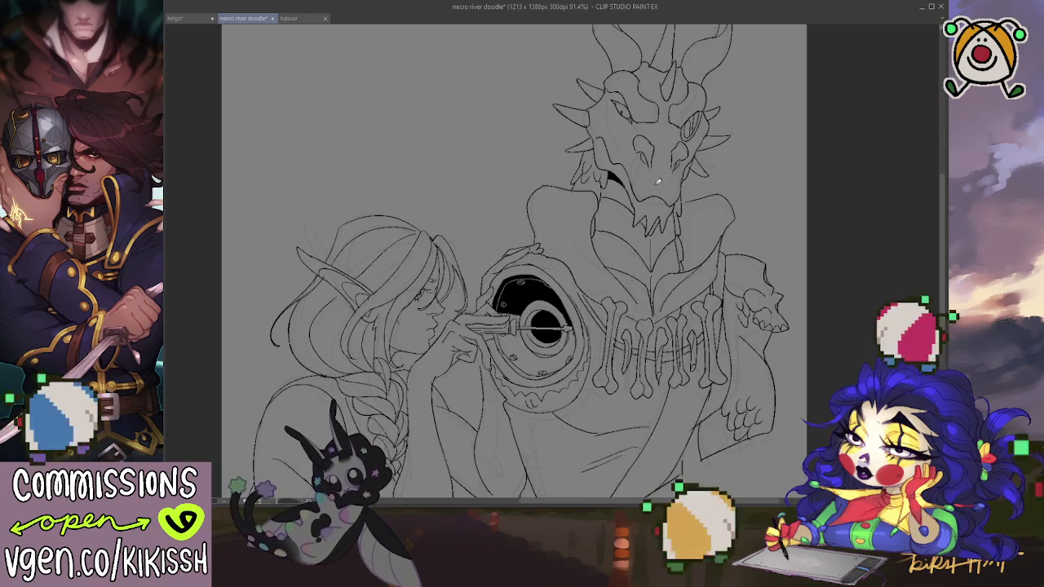
key(ctrl+z)
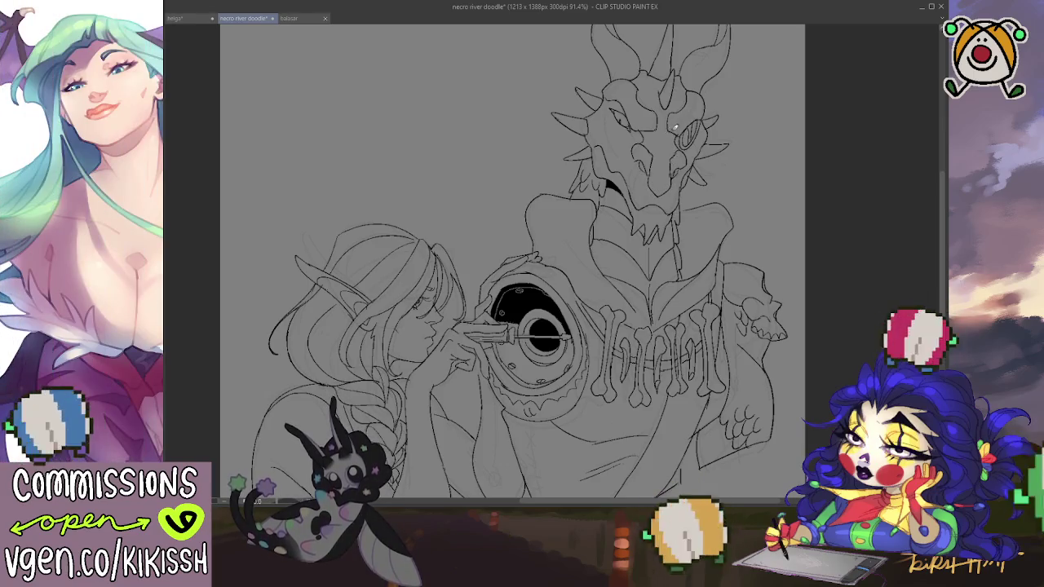
Step: Zoom out to check the brow crest detail and save the drawing
scroll(674, 186, up, 2)
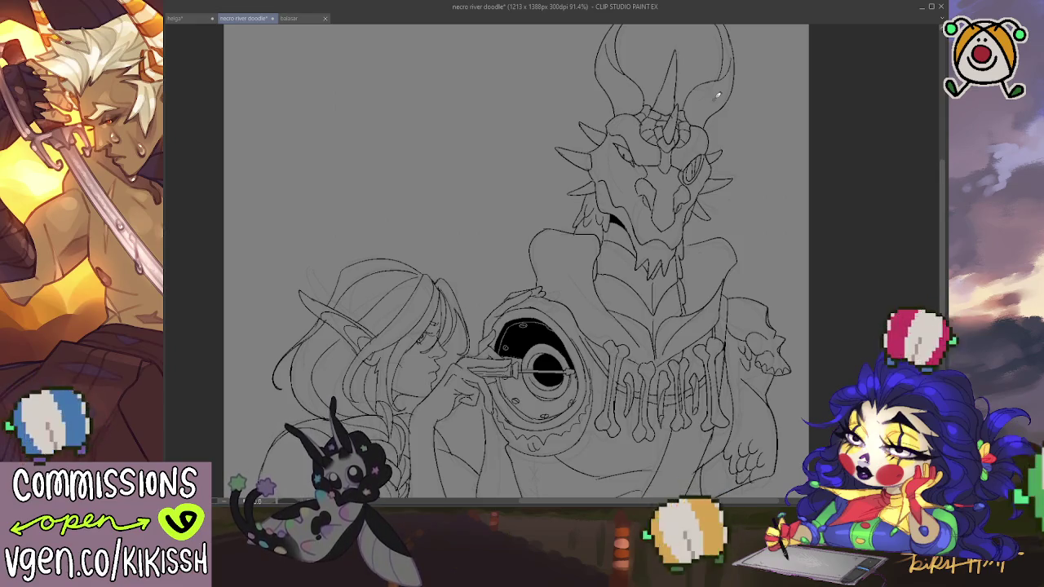
scroll(718, 95, down, 2)
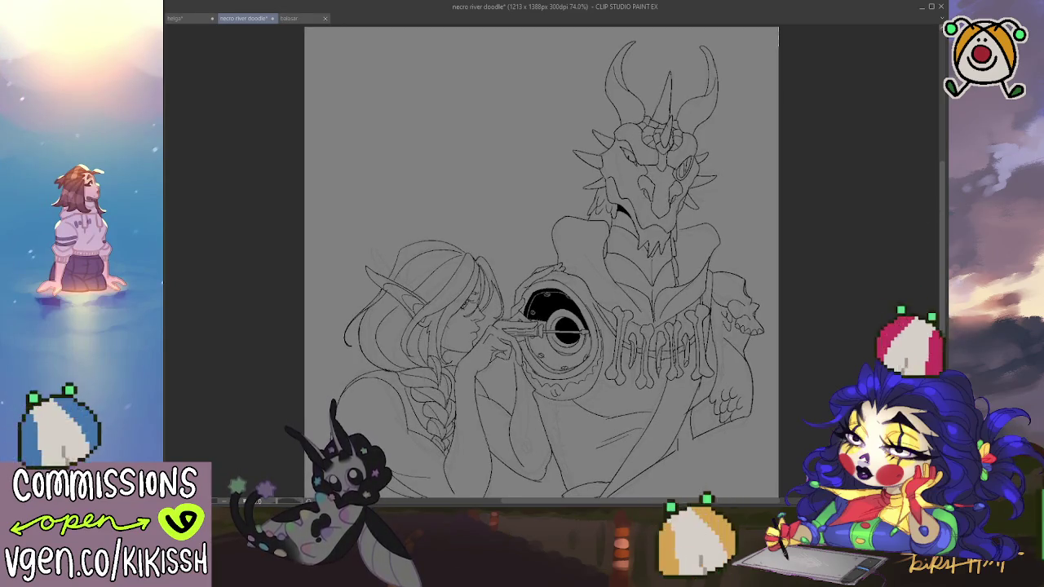
drag(820, 397, 796, 375)
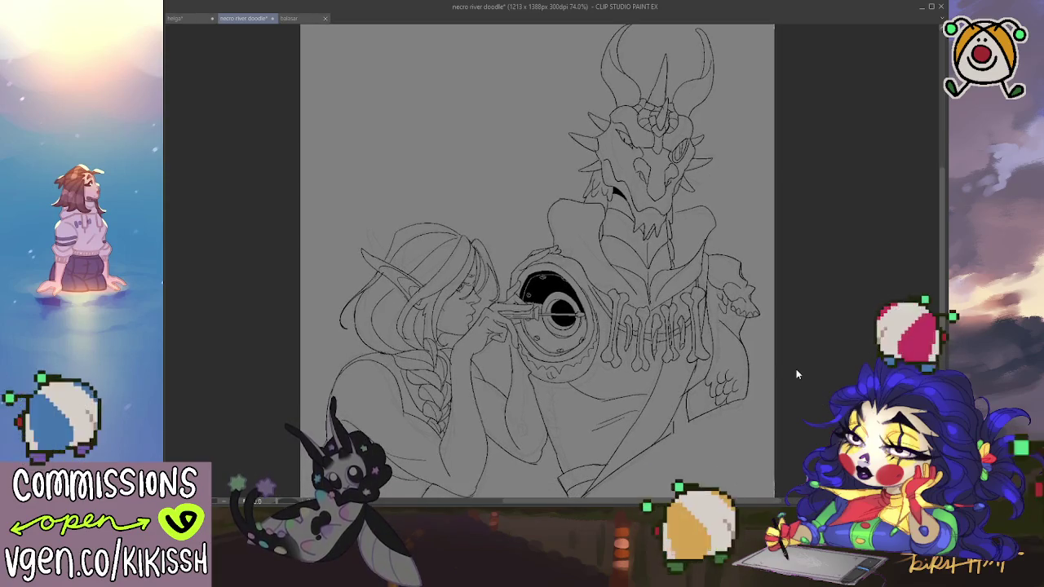
key(ctrl+s)
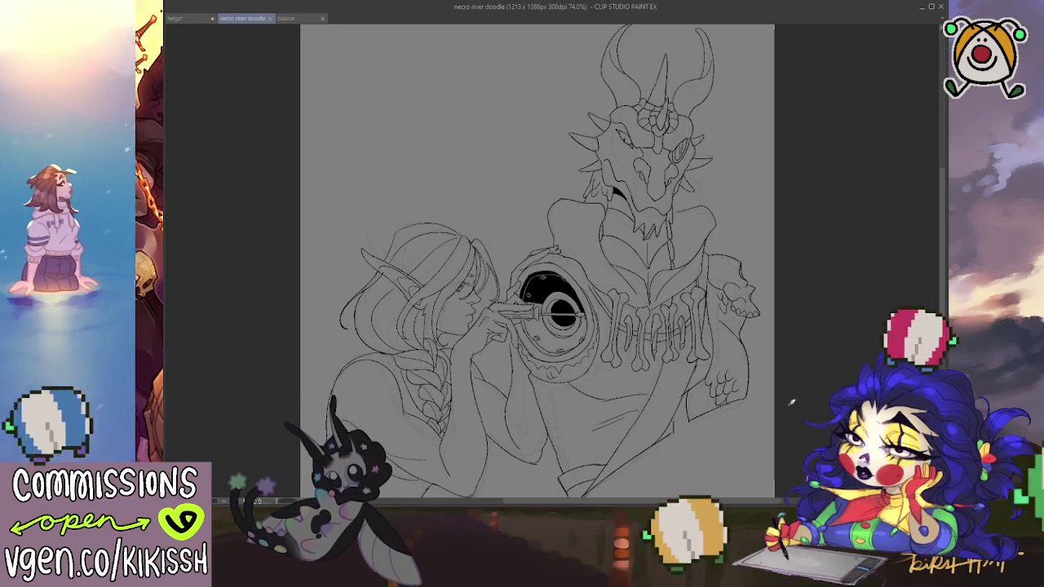
Step: Zoom in and add a tiny stroke on the skull's face
scroll(671, 253, up, 1)
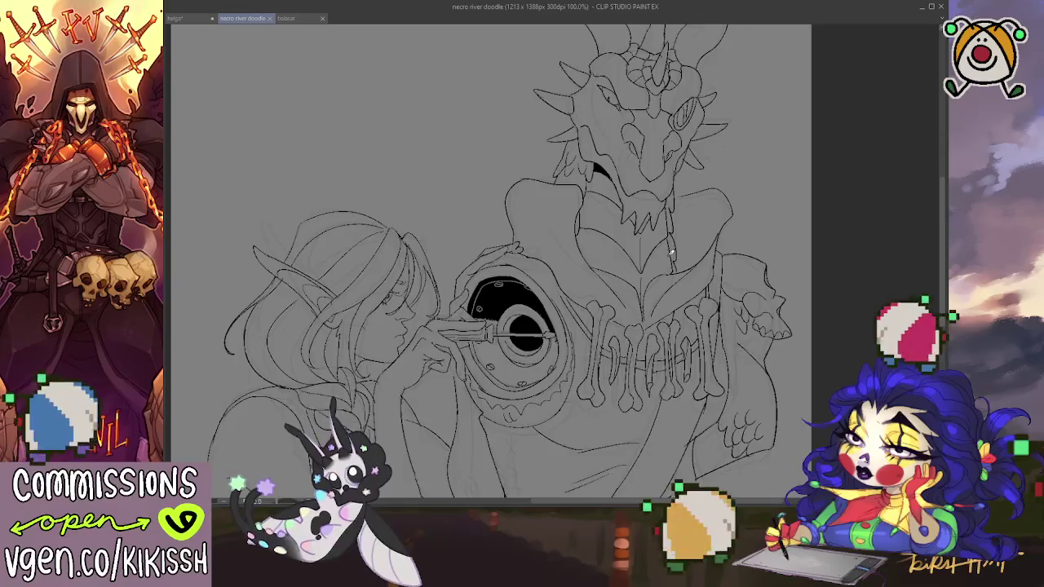
scroll(672, 250, up, 1)
scroll(657, 204, up, 1)
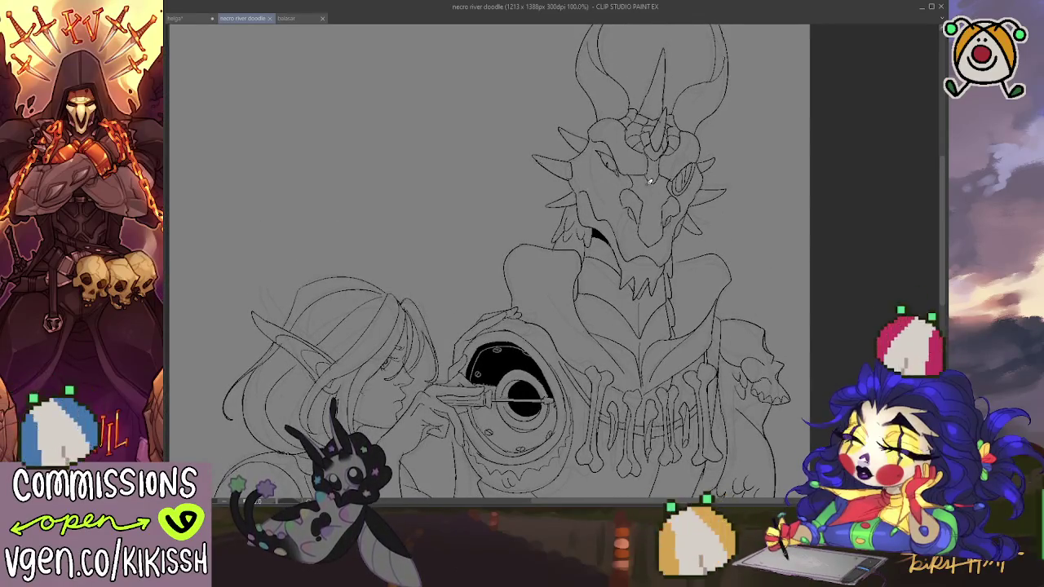
drag(652, 180, 644, 194)
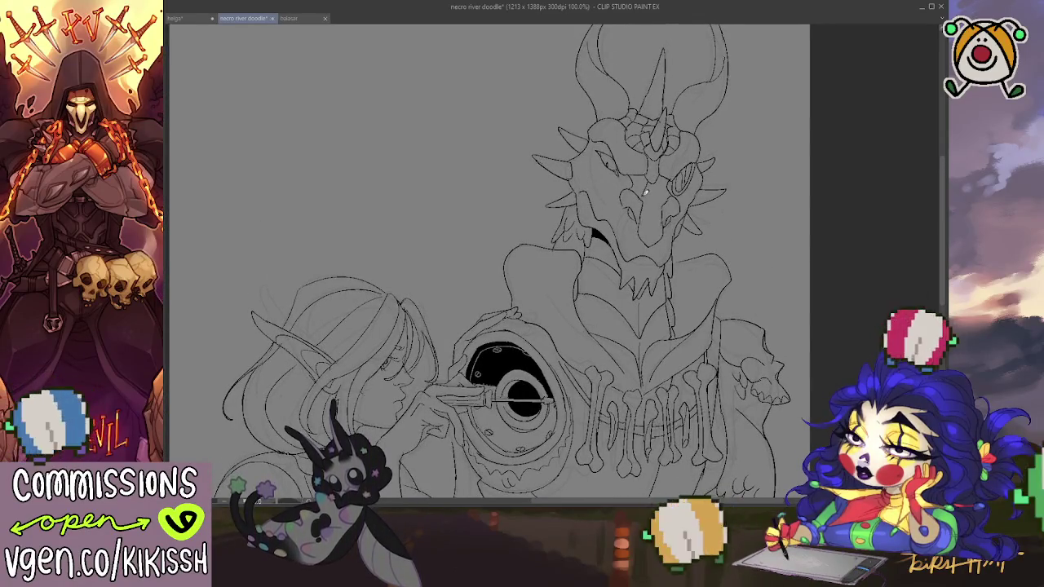
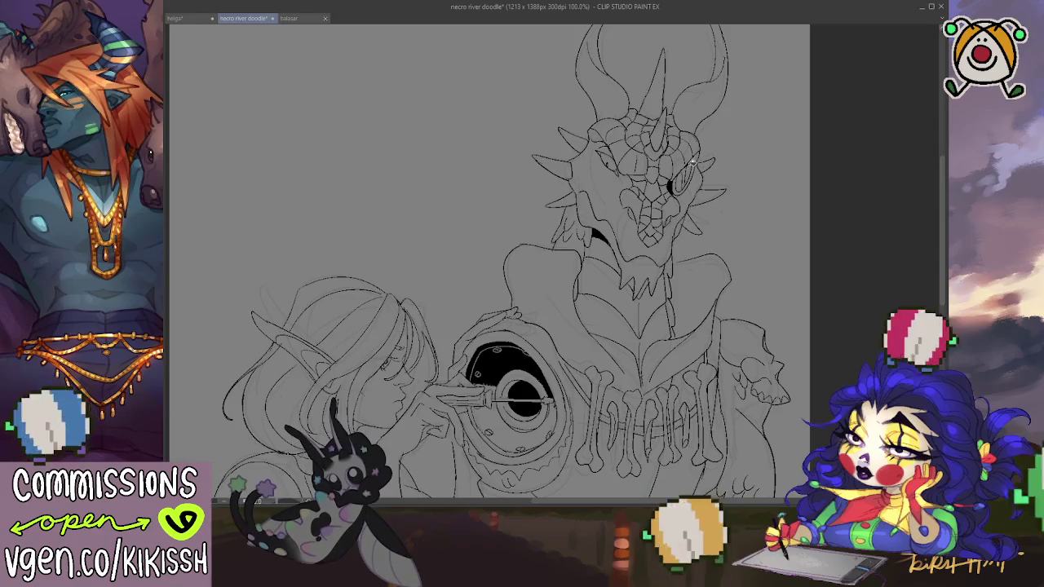
Step: Pan and zoom out to frame both figures, horns included, in the window
drag(716, 167, 722, 167)
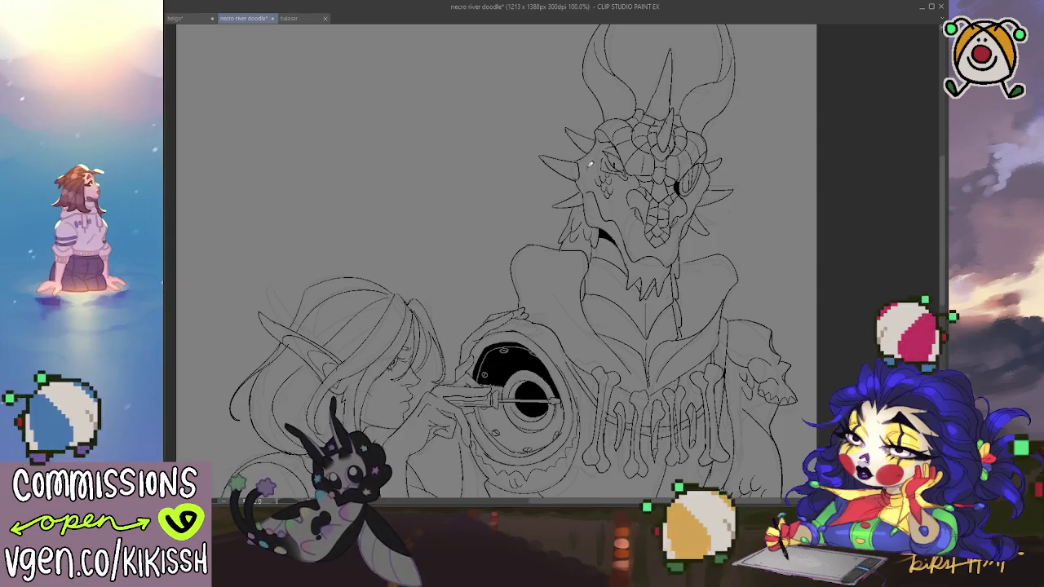
drag(716, 133, 683, 79)
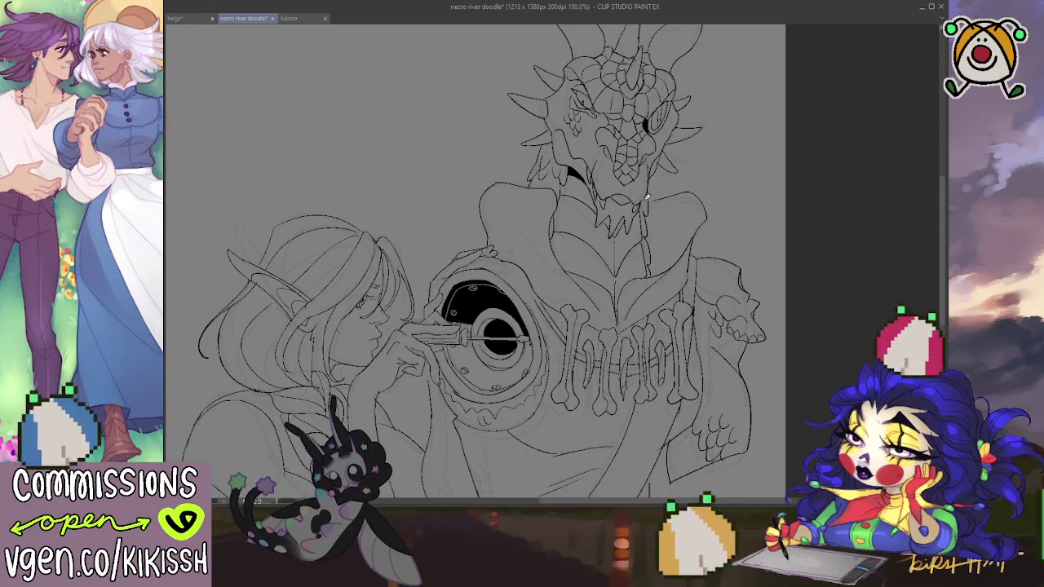
scroll(642, 204, up, 1)
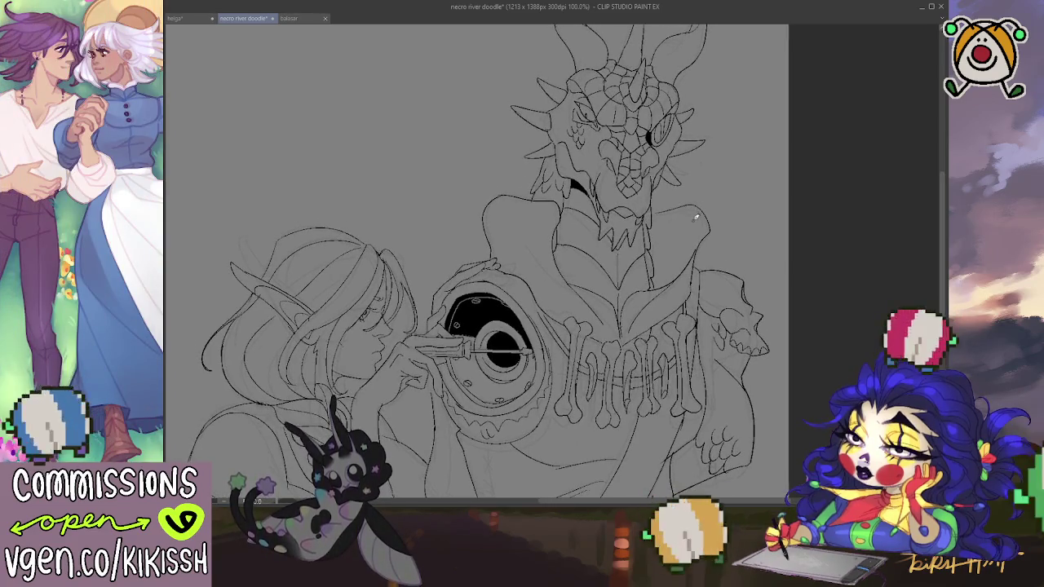
drag(706, 148, 713, 225)
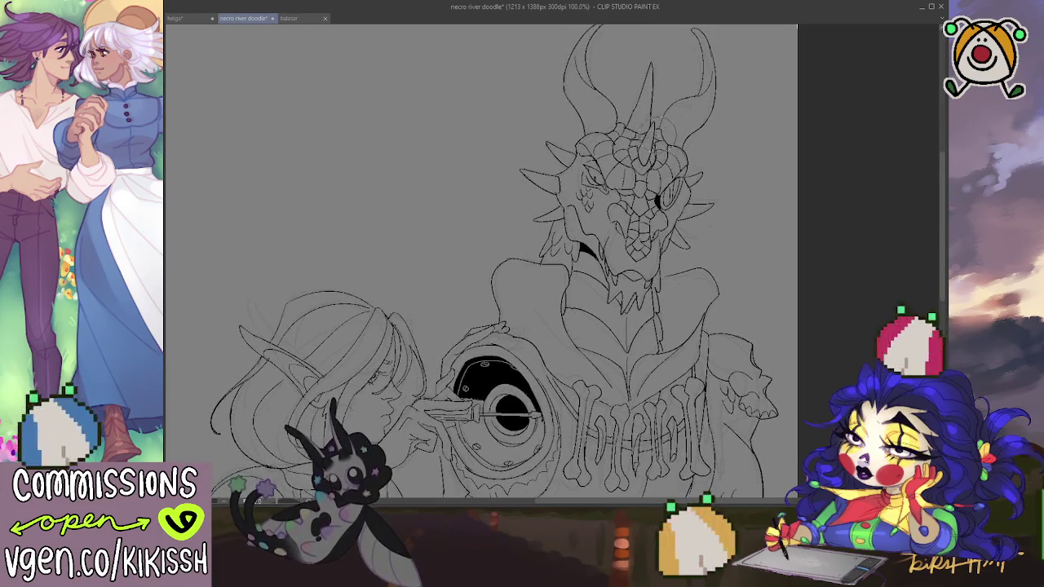
scroll(683, 190, down, 1)
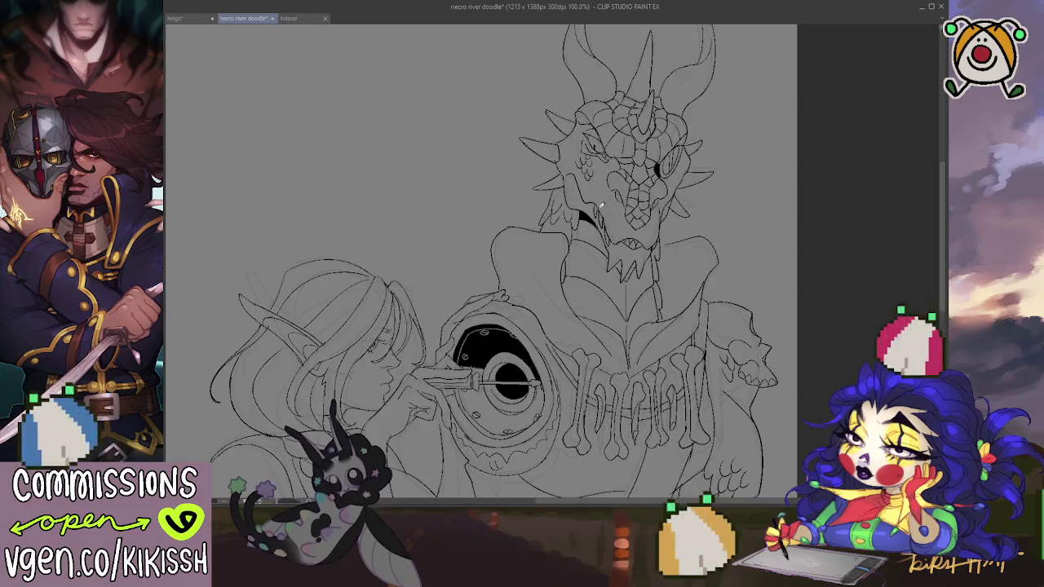
mouse_move(698, 234)
mouse_down()
mouse_move(783, 243)
mouse_move(764, 207)
mouse_up()
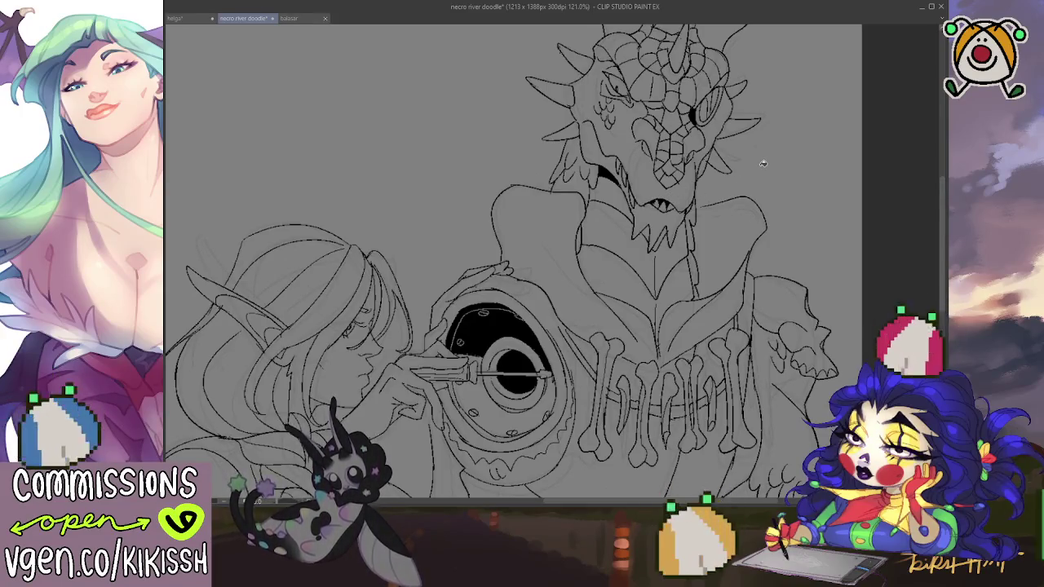
scroll(762, 161, down, 1)
scroll(762, 160, down, 1)
drag(771, 170, 795, 225)
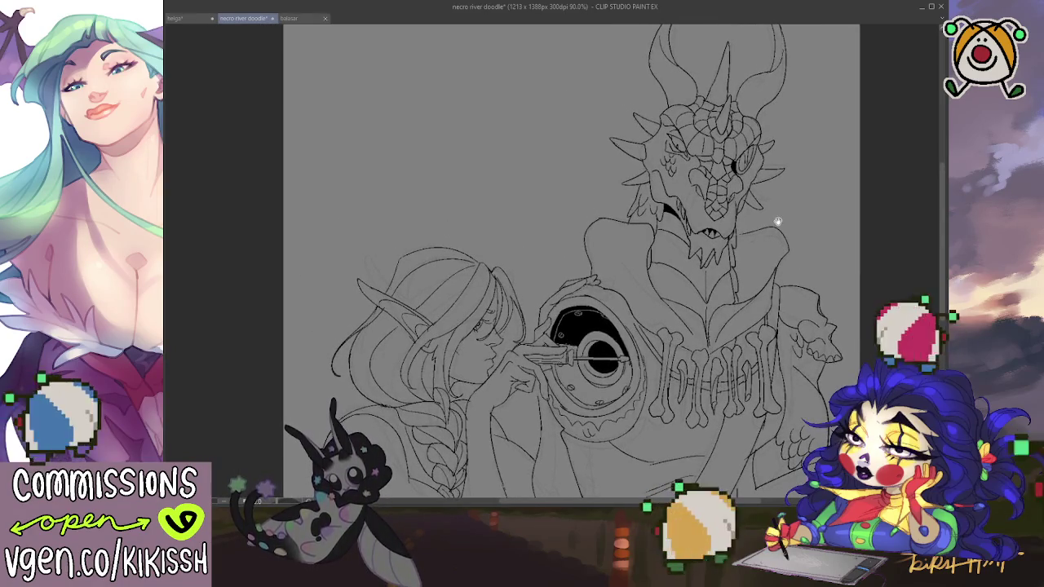
drag(778, 221, 797, 193)
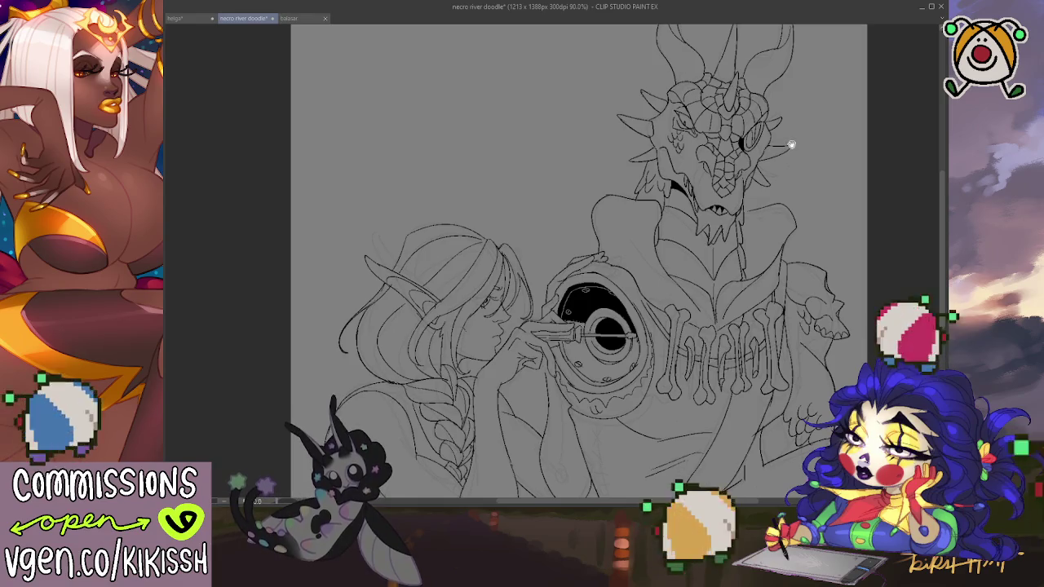
scroll(791, 144, down, 3)
scroll(788, 130, down, 3)
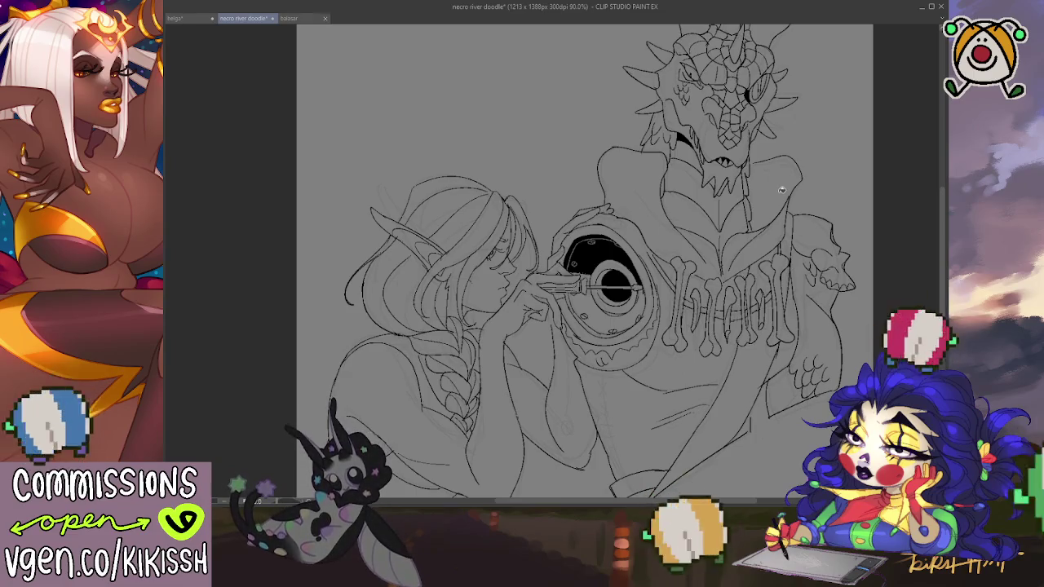
scroll(782, 188, down, 1)
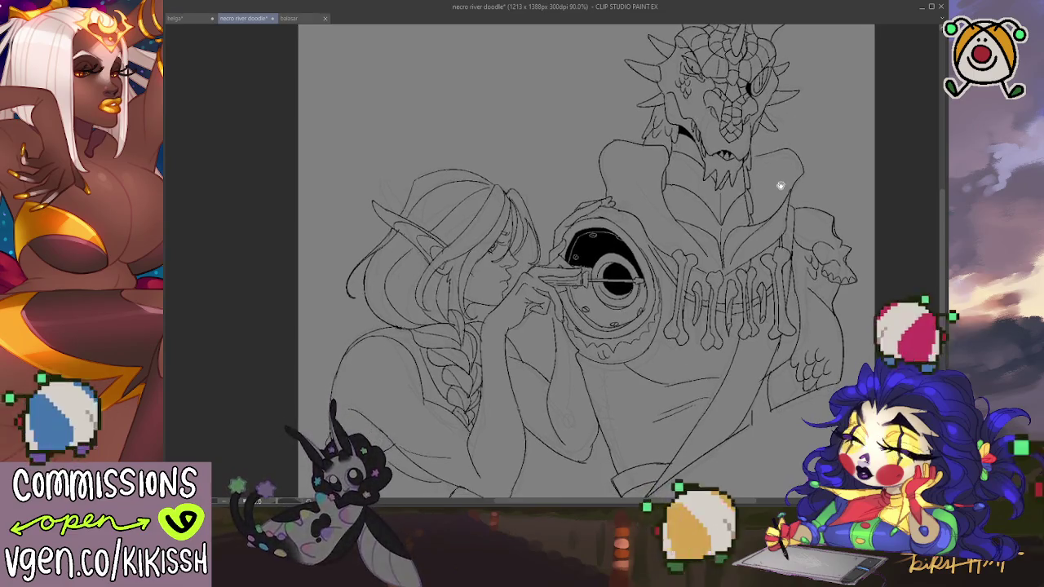
scroll(781, 175, down, 1)
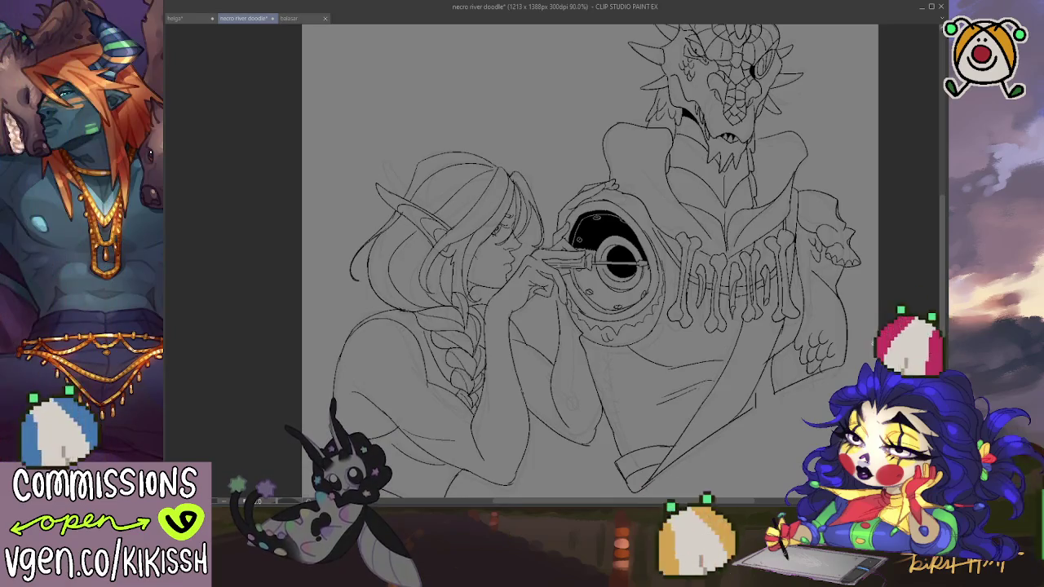
Step: Try selecting around the figures' silhouette, clear it, and save the drawing
click(790, 147)
key(ctrl+d)
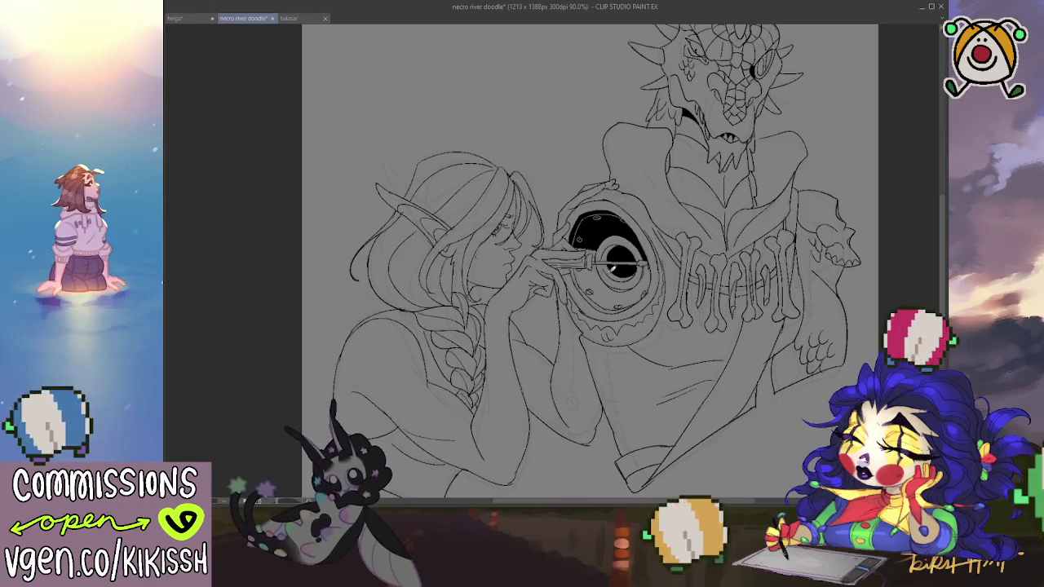
scroll(732, 259, up, 3)
scroll(732, 259, up, 2)
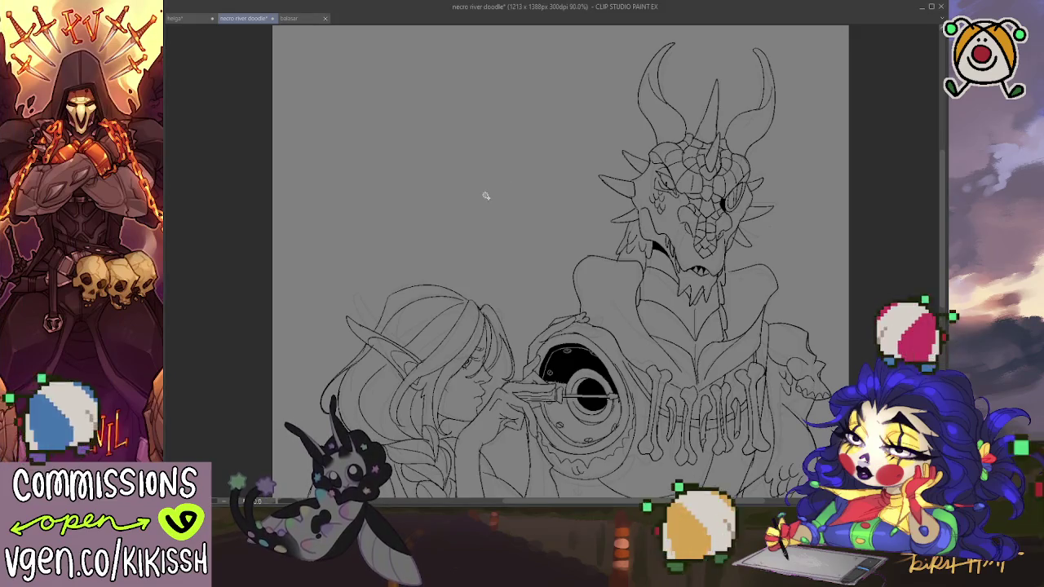
scroll(479, 294, down, 1)
scroll(481, 286, down, 1)
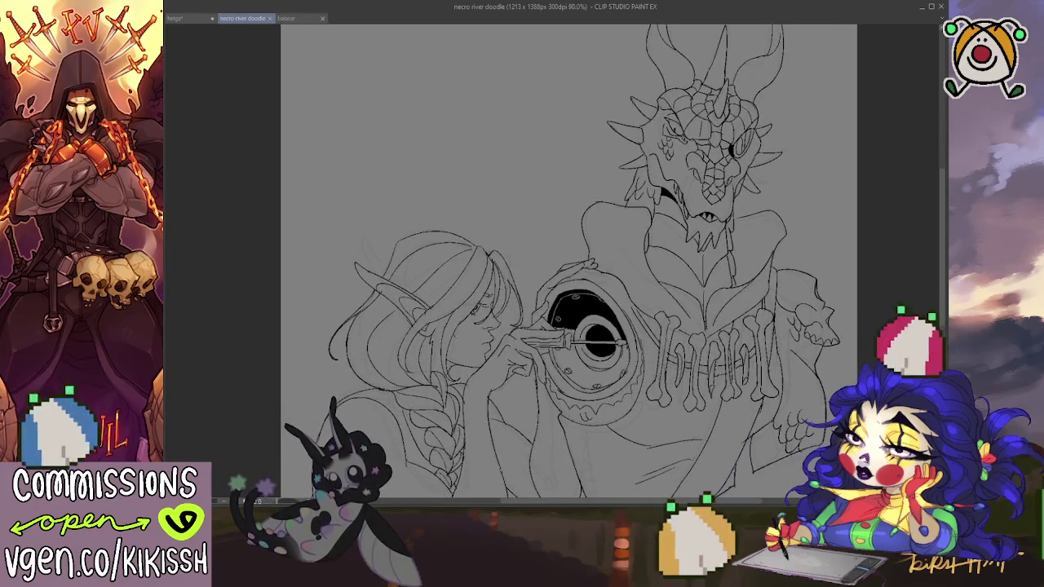
key(ctrl+s)
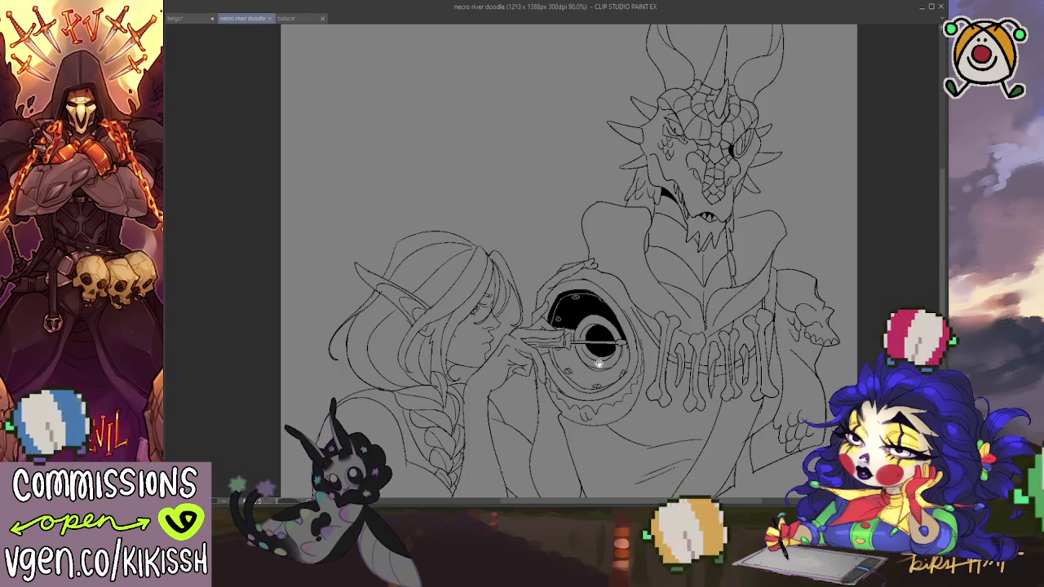
Step: Add a small ink mark on the skull's top edge, then undo it
drag(605, 382, 907, 197)
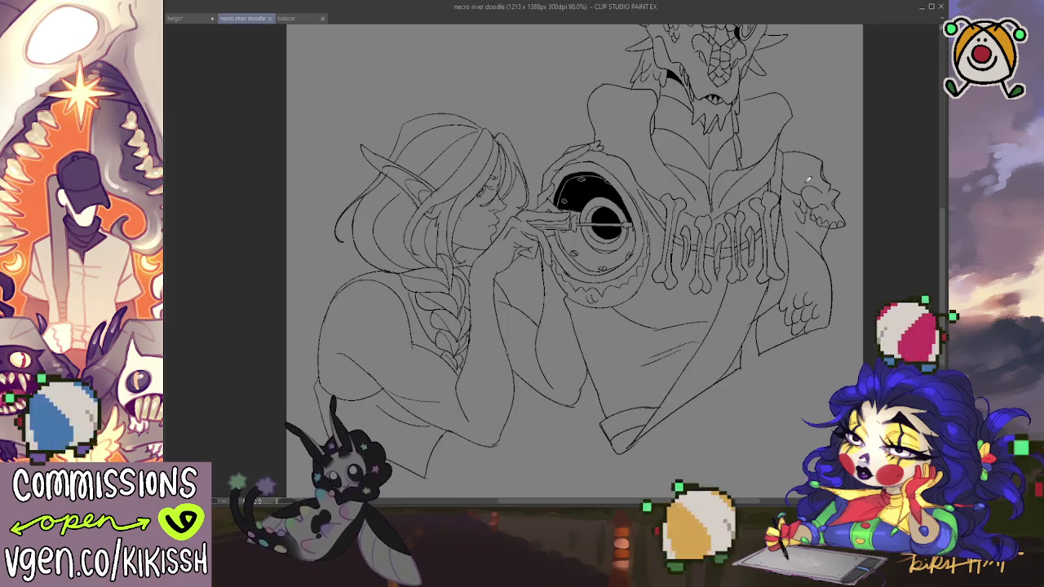
drag(815, 152, 796, 160)
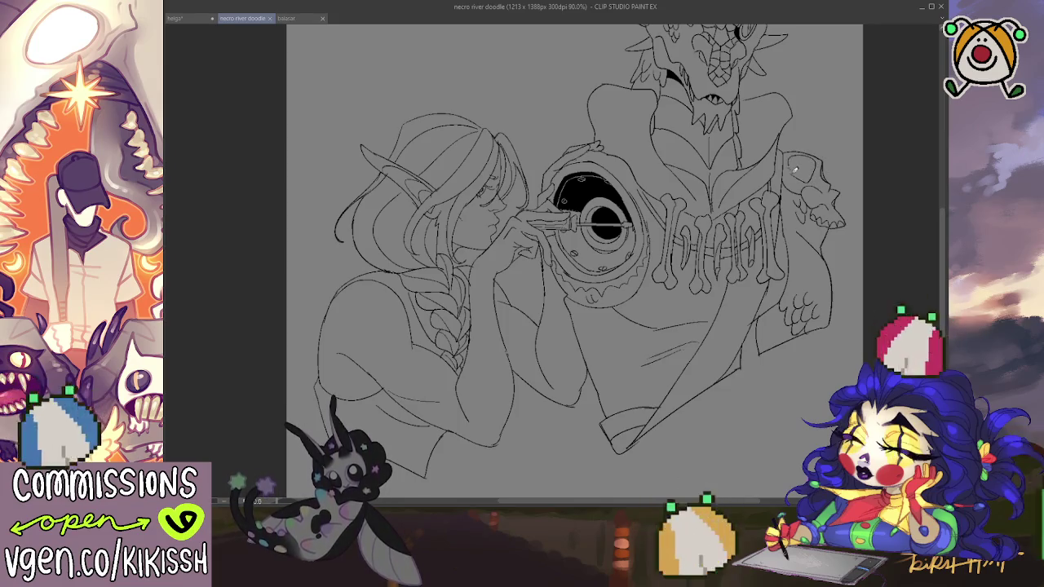
key(ctrl+z)
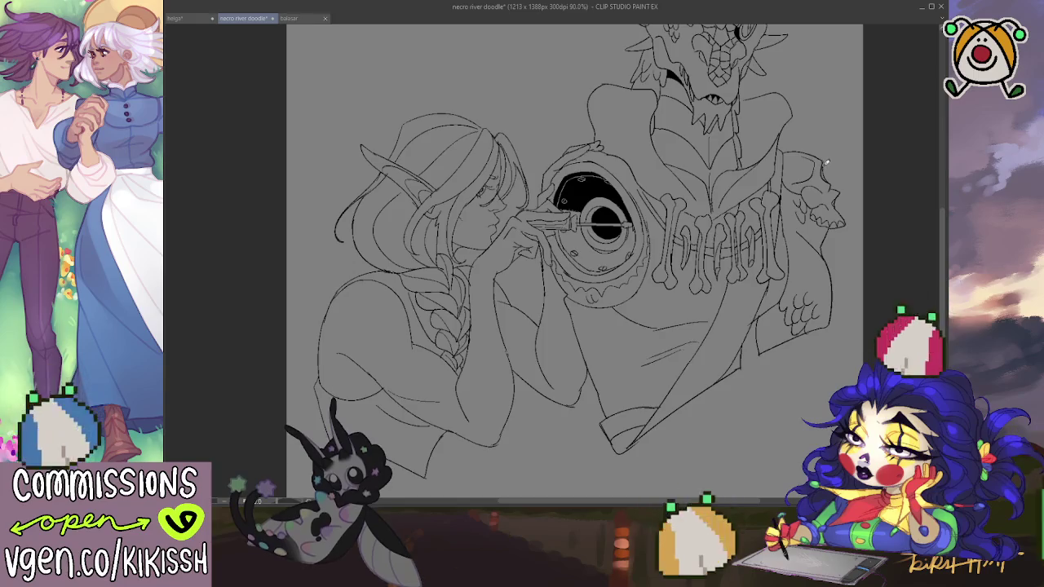
Step: Select the area enclosed by both figures' outer outline
drag(839, 180, 866, 253)
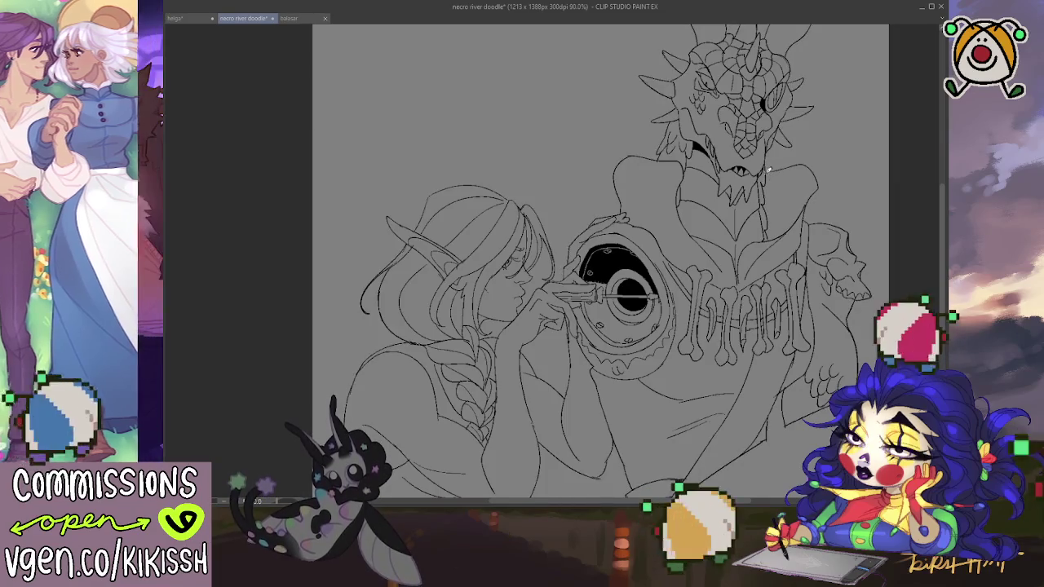
click(833, 137)
mouse_move(833, 137)
mouse_down()
mouse_move(825, 245)
mouse_move(814, 186)
mouse_up()
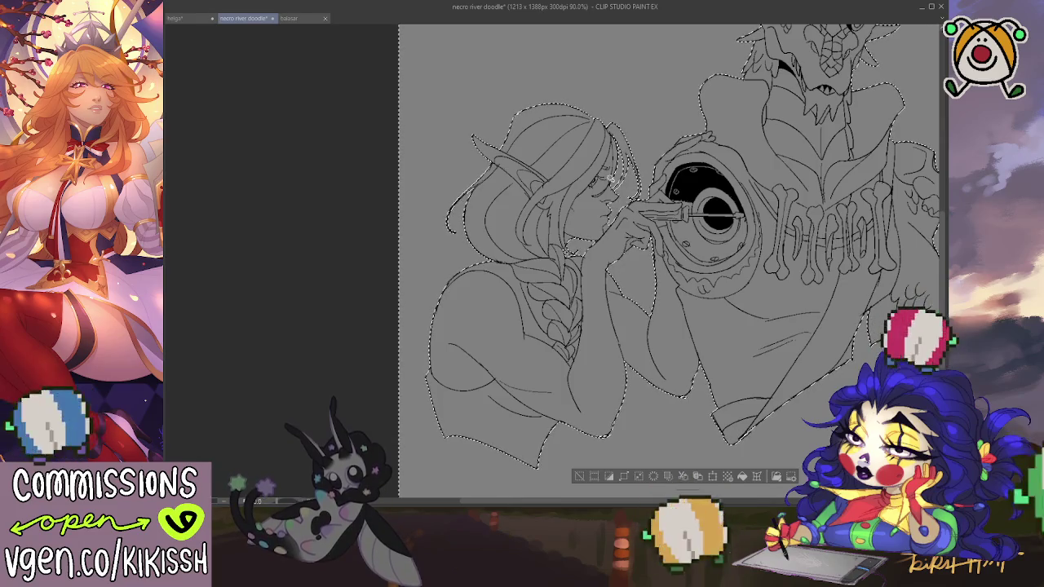
Step: Fill the selected figures with light grey, then deselect
key(ctrl+d)
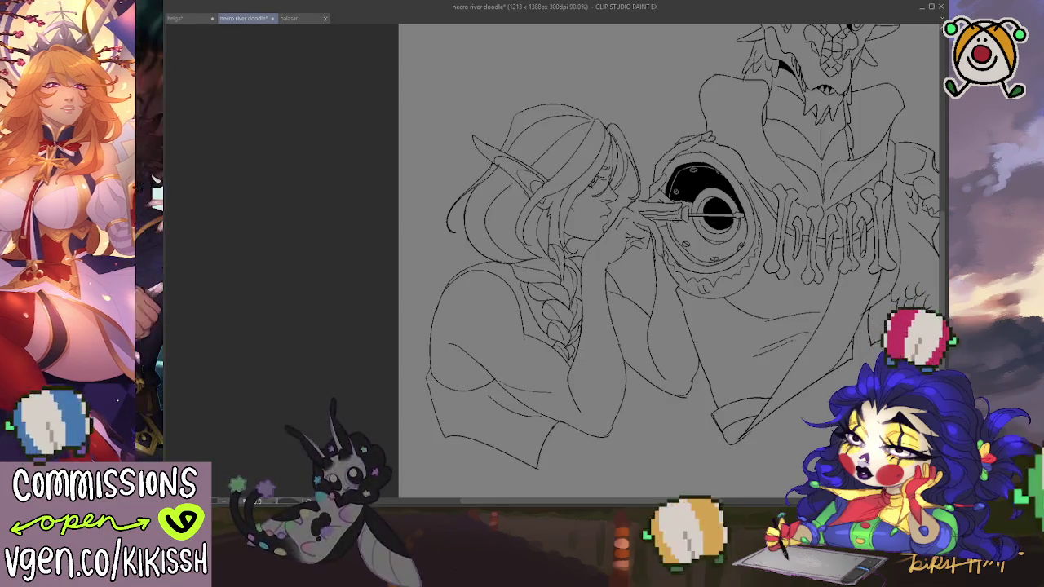
key(ctrl+z)
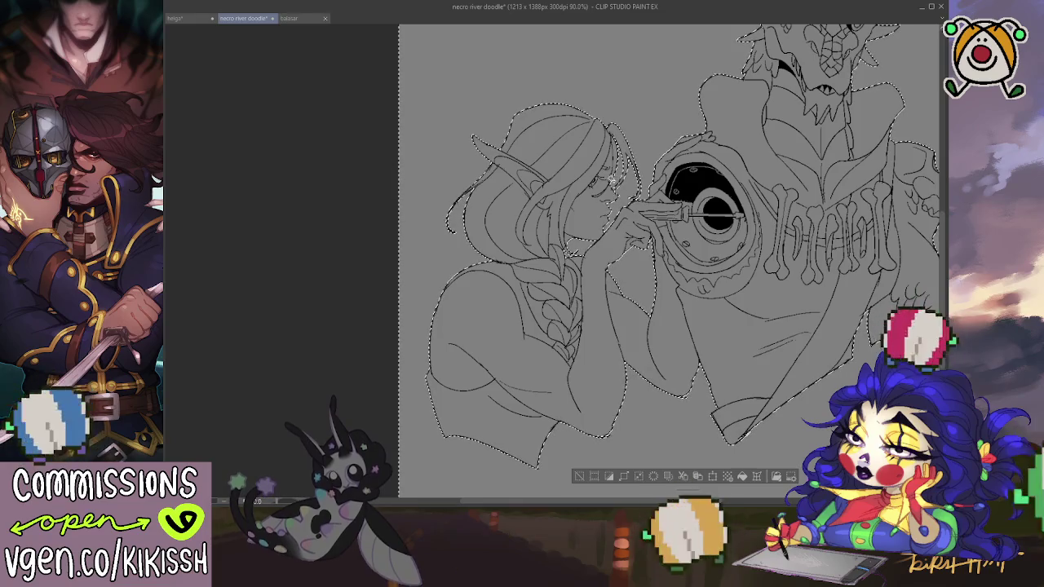
mouse_move(648, 199)
mouse_down()
mouse_move(693, 256)
mouse_move(618, 303)
mouse_move(645, 255)
mouse_up()
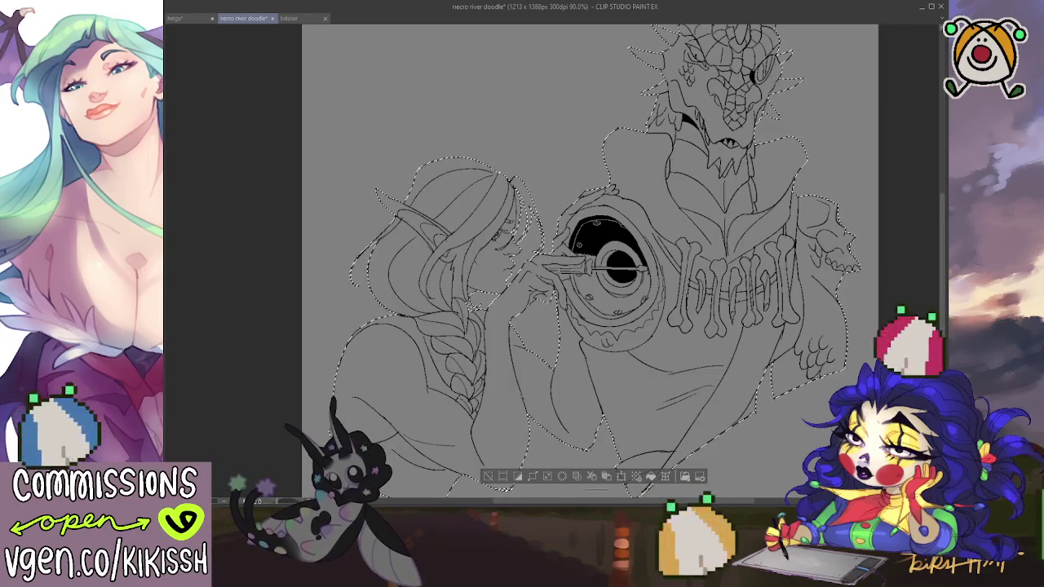
key(alt+BackSpace)
key(ctrl+d)
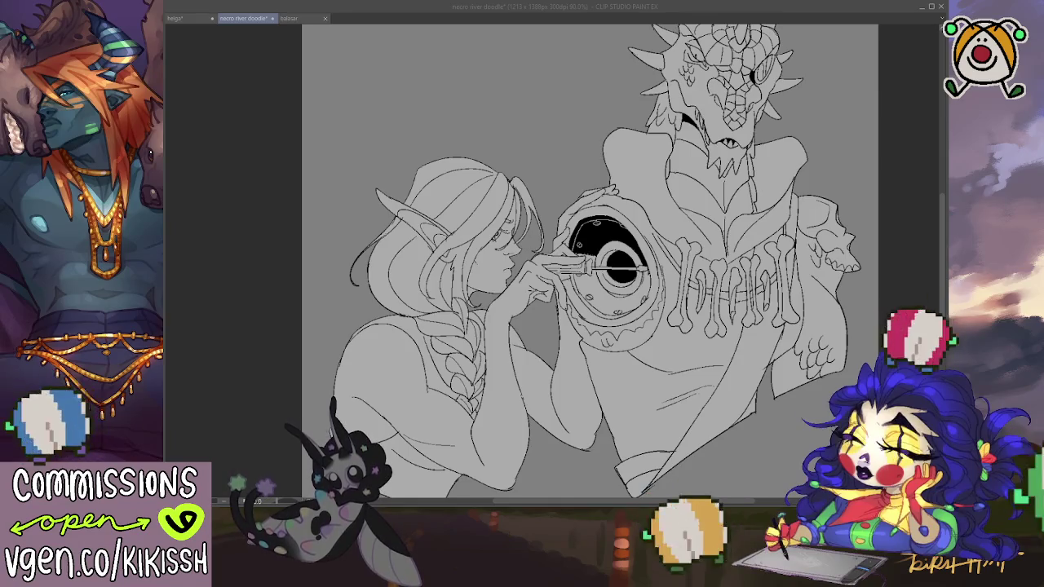
Step: Invert the selection so it covers the figures' area
click(947, 241)
mouse_move(945, 240)
mouse_down()
mouse_move(933, 260)
mouse_move(924, 408)
mouse_move(919, 377)
mouse_up()
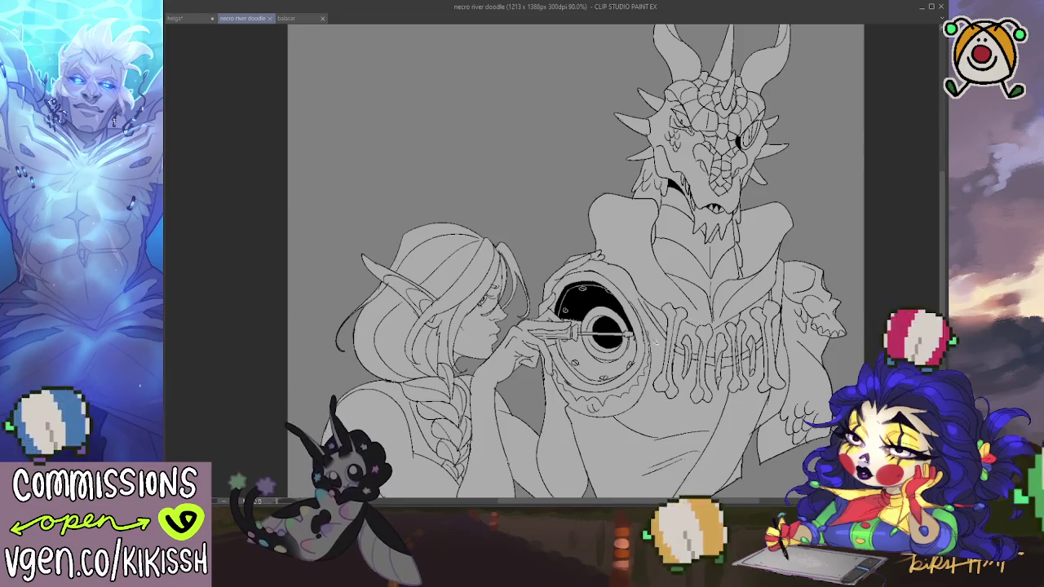
key(ctrl+shift+i)
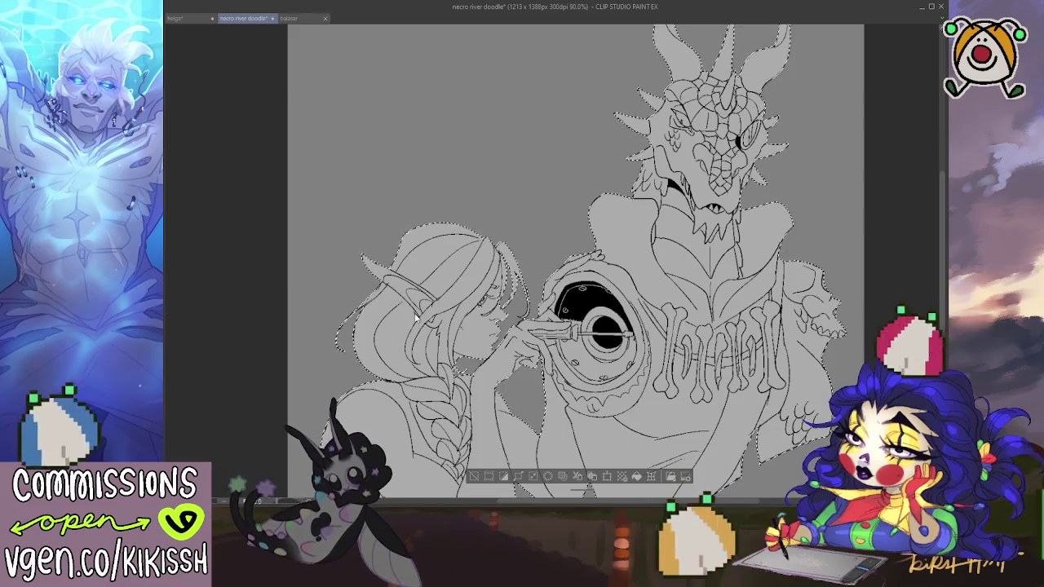
key(ctrl+d)
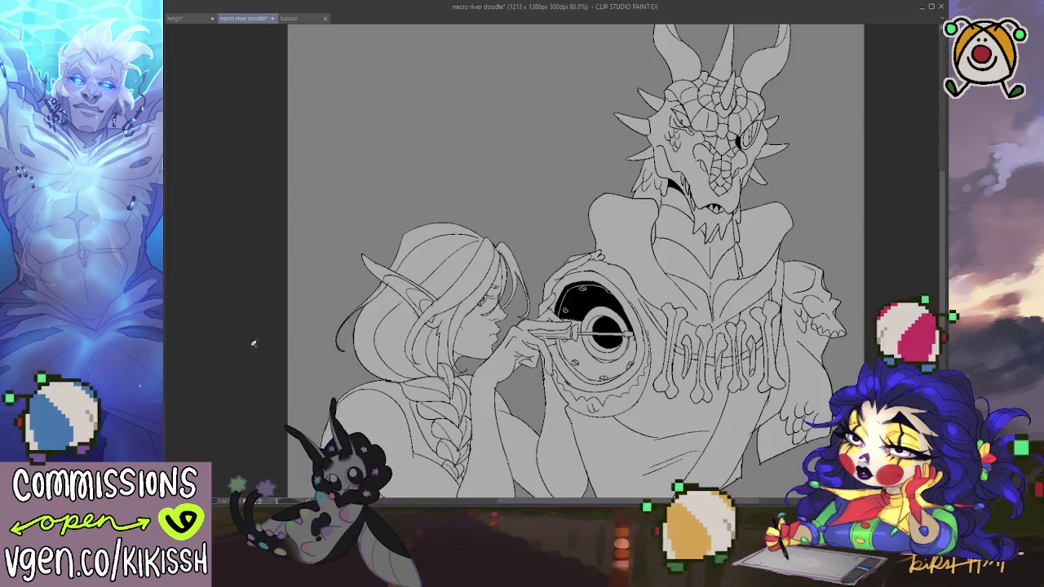
scroll(675, 252, down, 1)
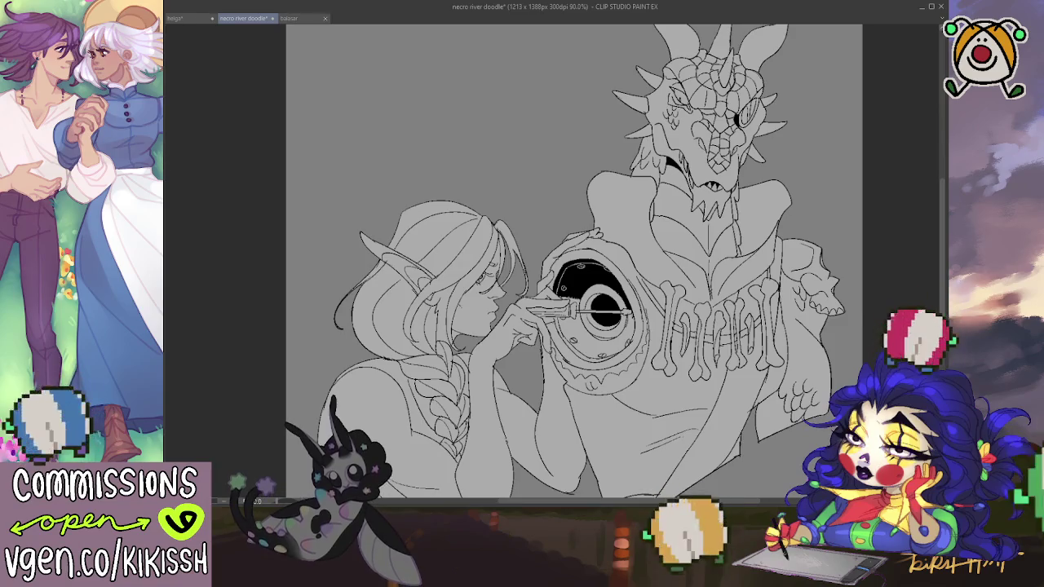
scroll(898, 153, up, 1)
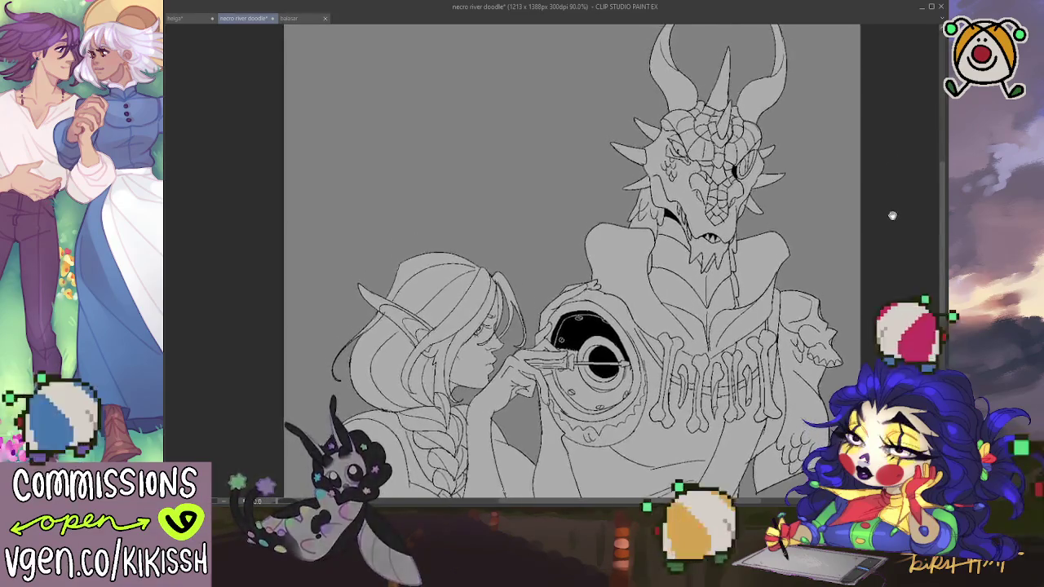
scroll(894, 181, down, 1)
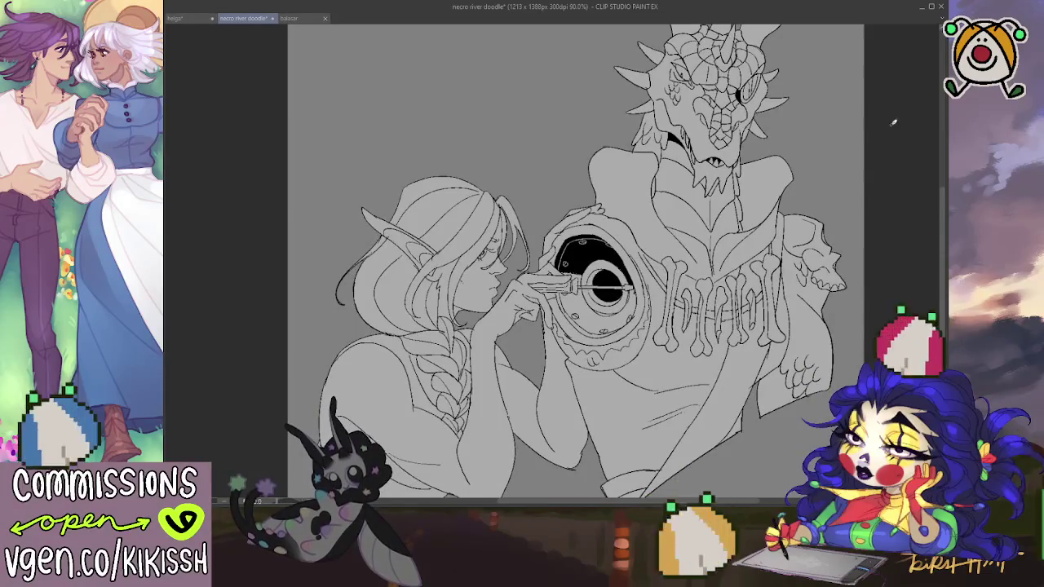
scroll(889, 130, down, 2)
Step: Shift the drawing lower and left in view, then switch away with Alt+Tab
drag(879, 161, 860, 209)
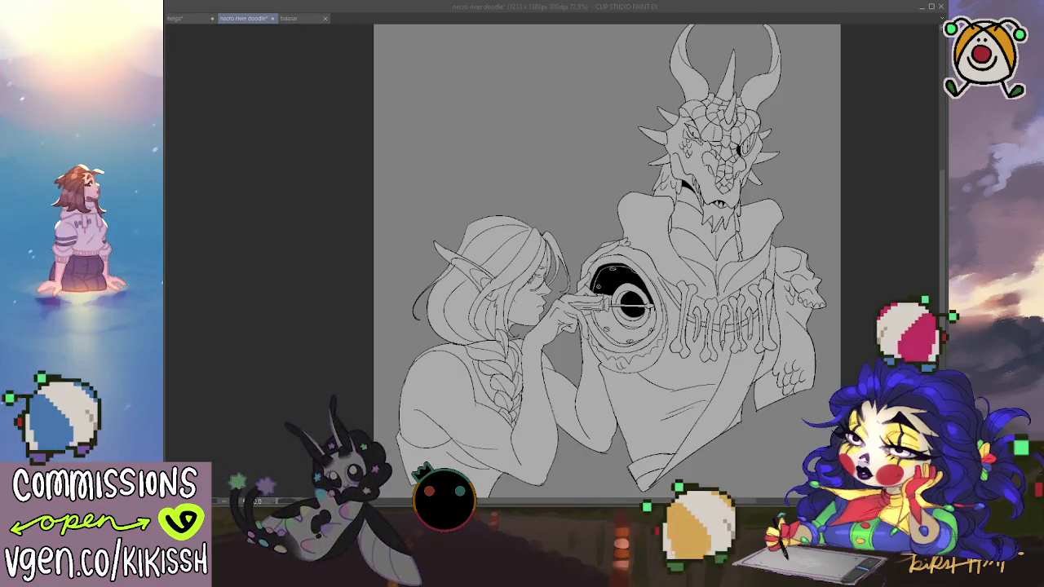
key(alt+Tab)
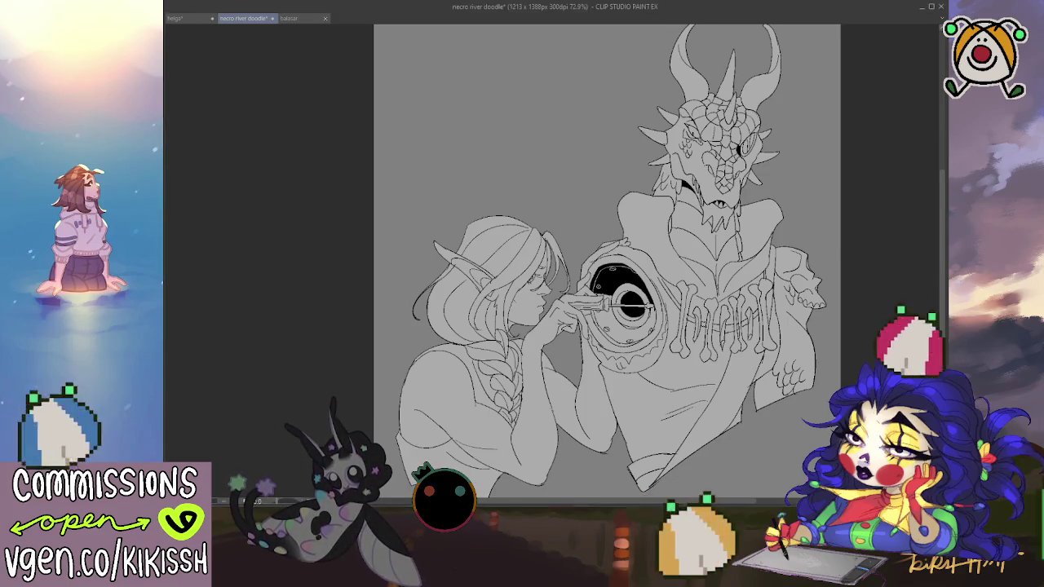
drag(767, 395, 697, 358)
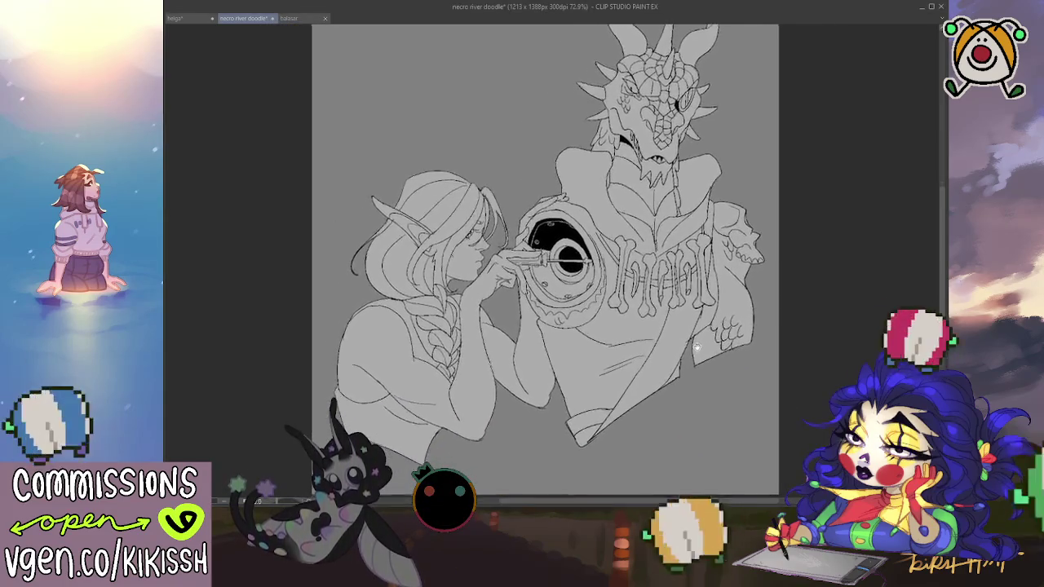
scroll(483, 141, up, 1)
scroll(483, 141, up, 1)
scroll(483, 141, up, 1)
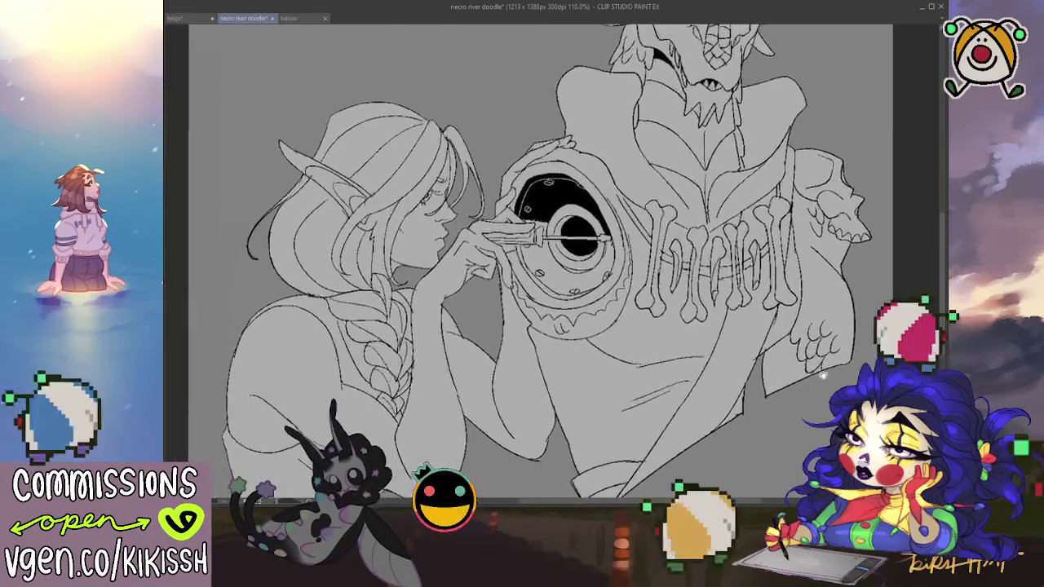
scroll(483, 141, up, 1)
drag(633, 300, 713, 382)
scroll(713, 382, down, 2)
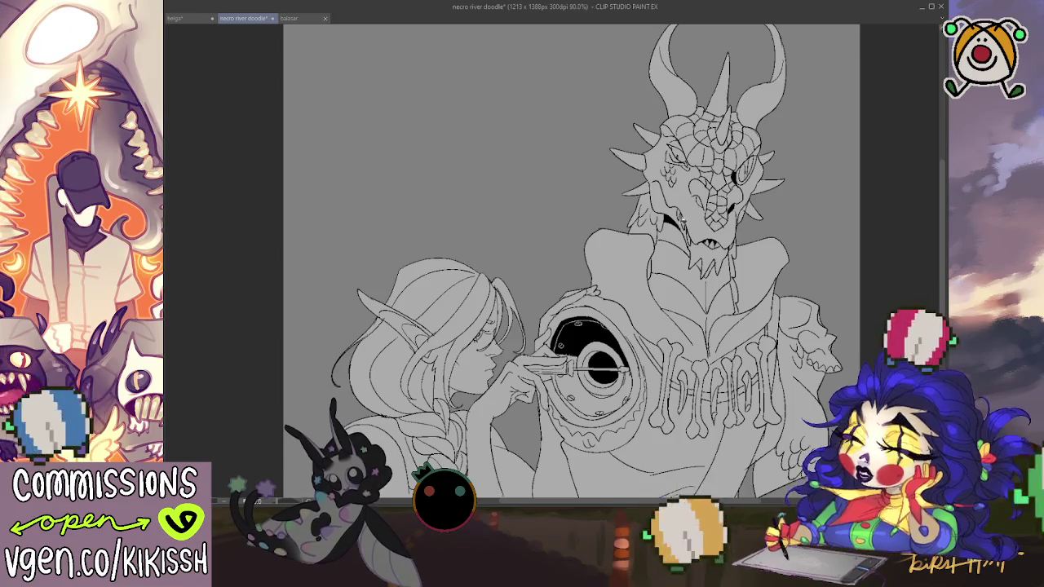
scroll(571, 262, up, 1)
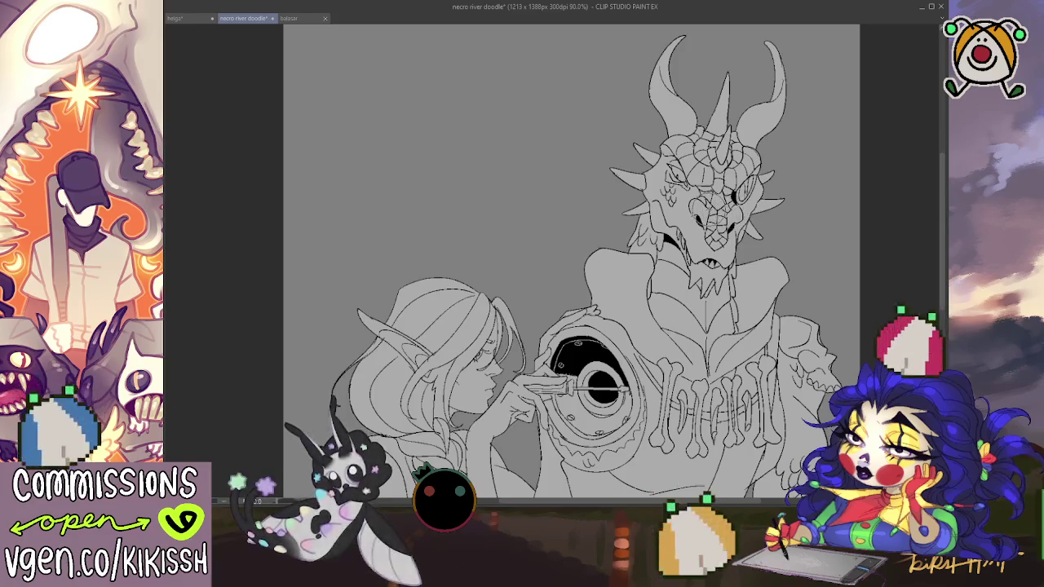
drag(733, 288, 759, 262)
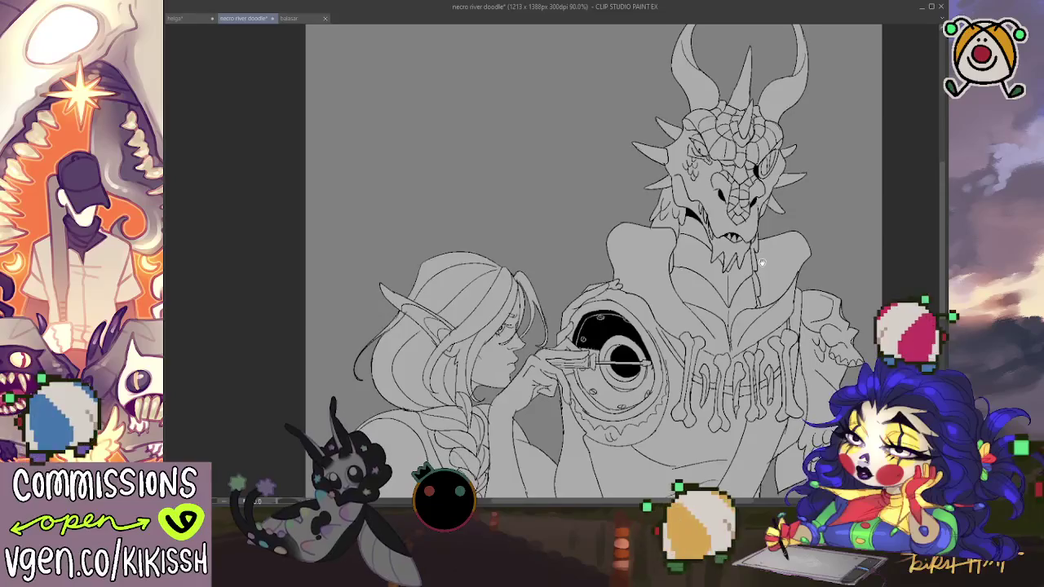
drag(759, 261, 757, 209)
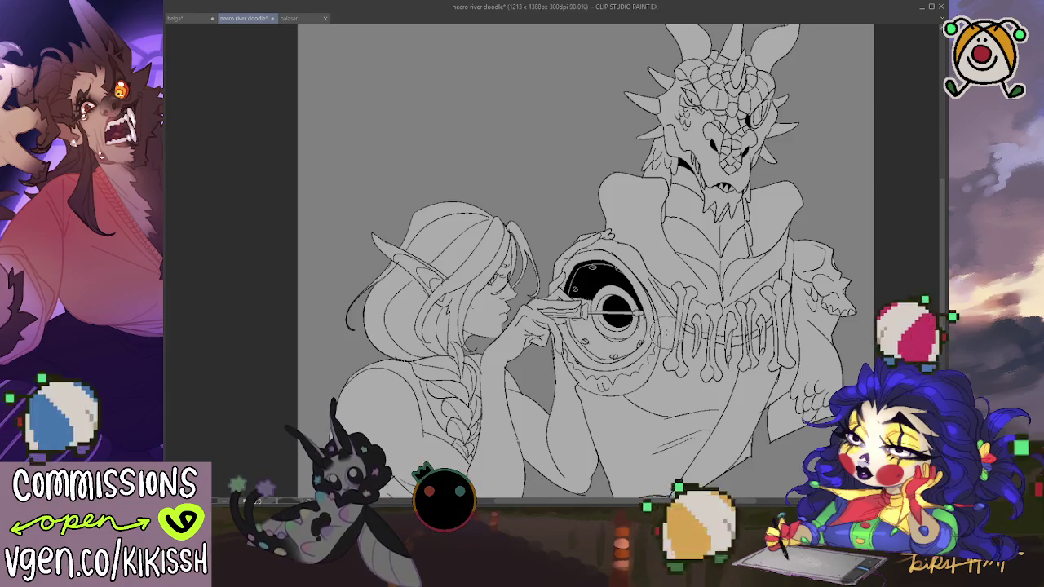
drag(649, 376, 648, 359)
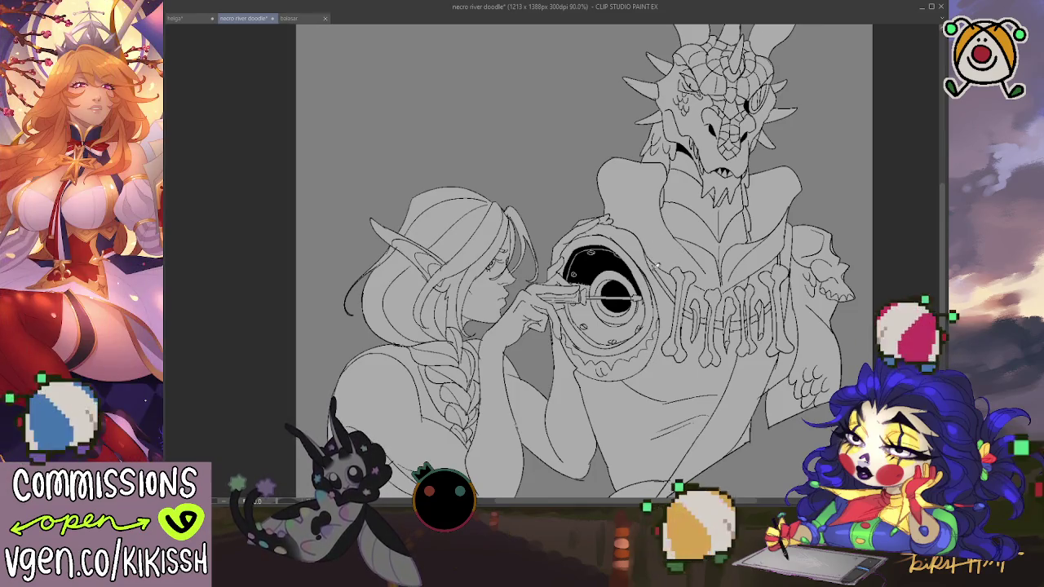
drag(704, 319, 691, 317)
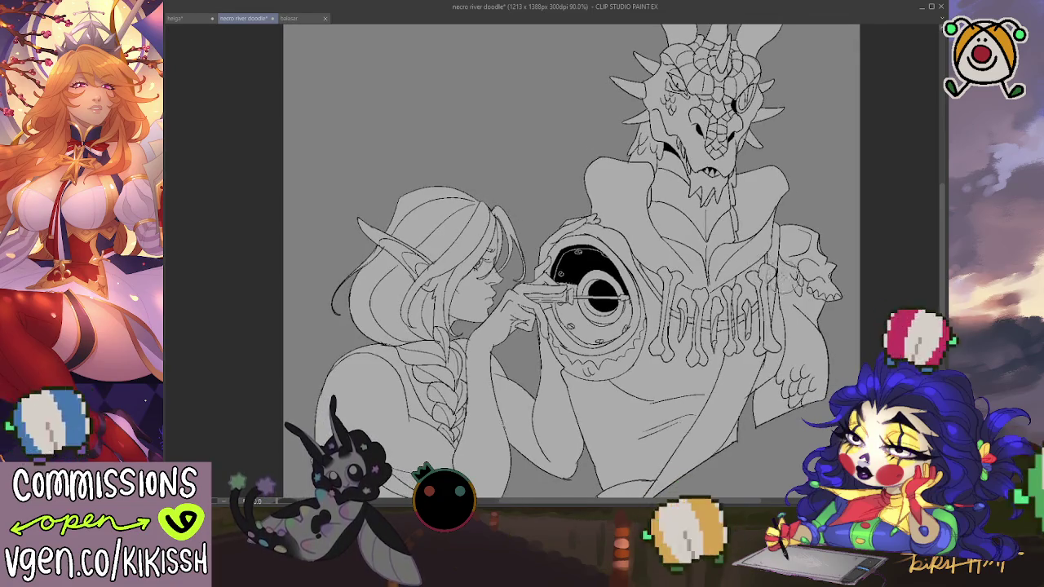
mouse_move(779, 283)
mouse_down()
mouse_move(782, 325)
mouse_move(793, 332)
mouse_move(797, 252)
mouse_up()
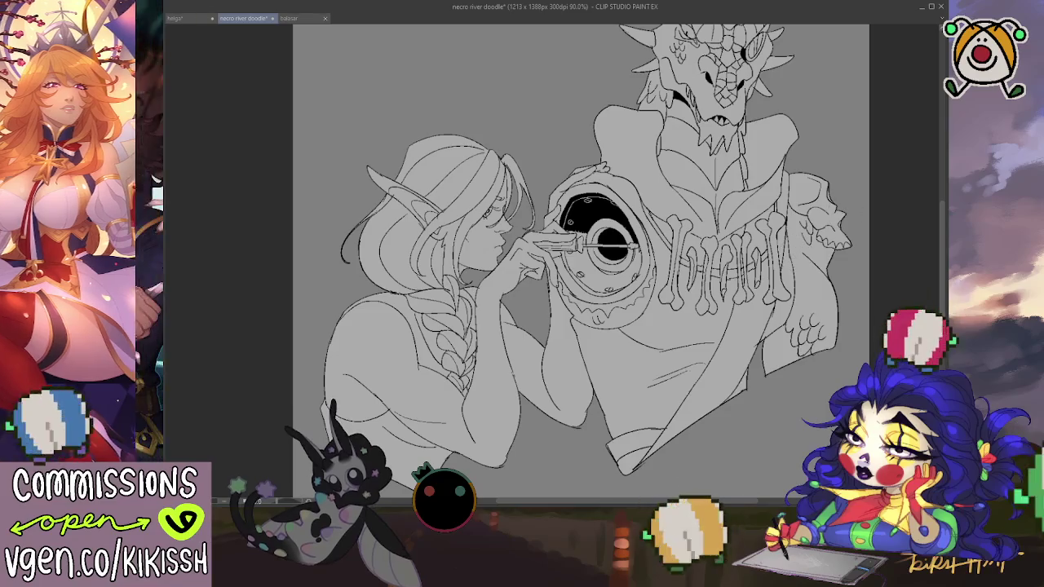
Step: Save the drawing, then try and undo a line near the elf's round eye
key(ctrl+s)
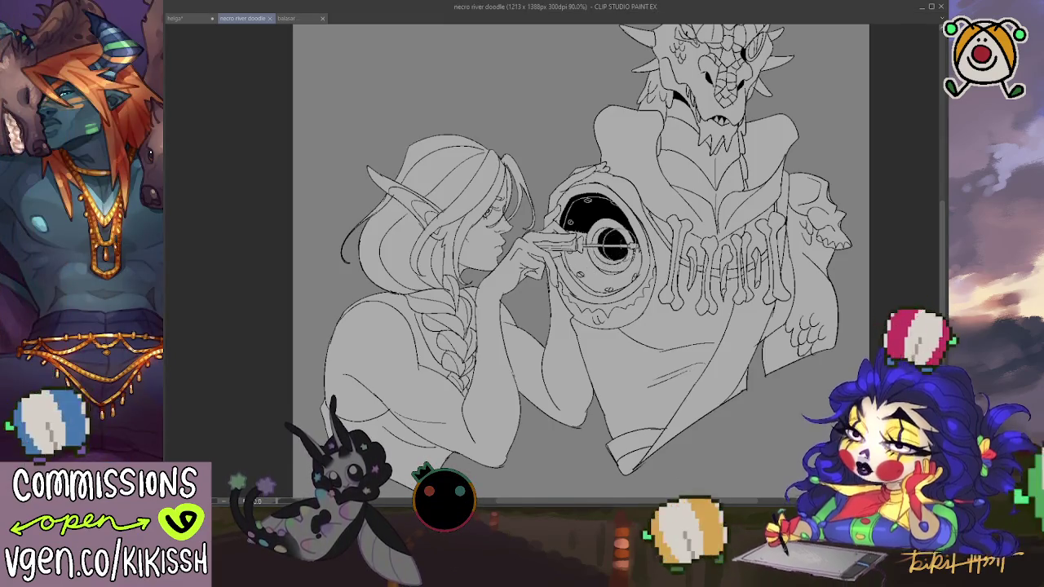
drag(618, 233, 649, 257)
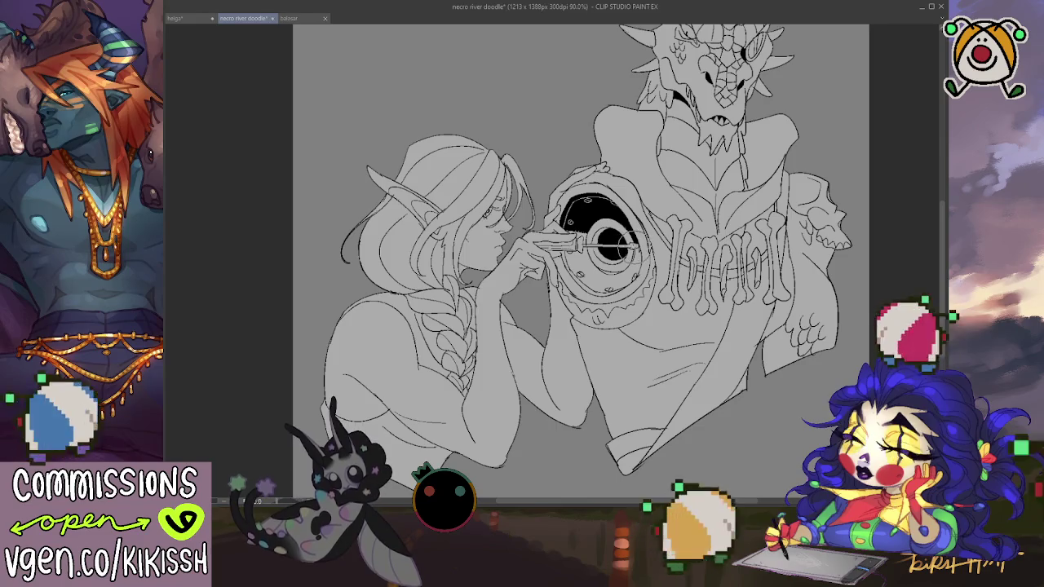
key(ctrl+z)
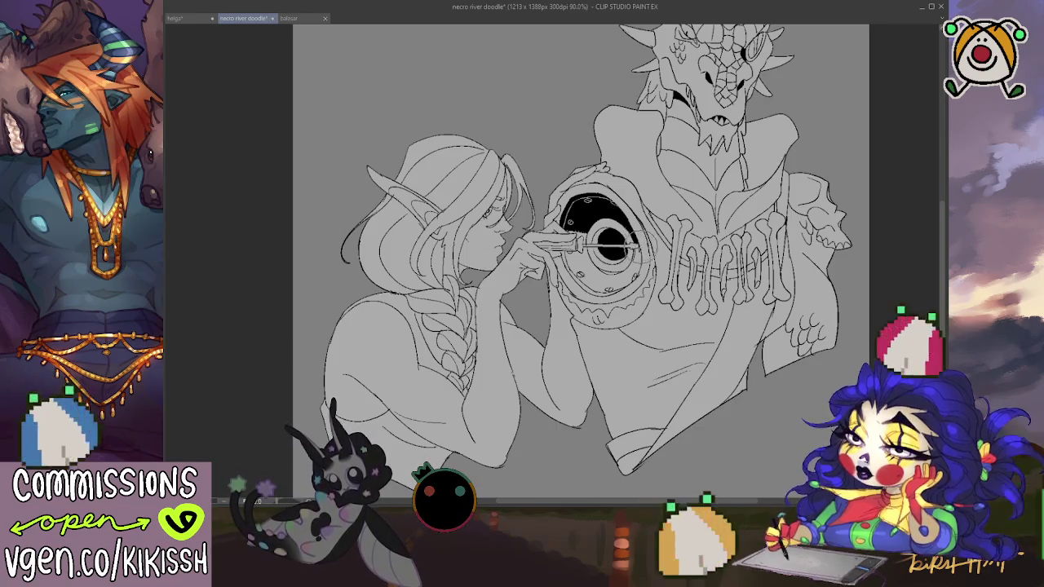
mouse_move(652, 297)
mouse_down()
mouse_move(664, 337)
mouse_move(641, 381)
mouse_up()
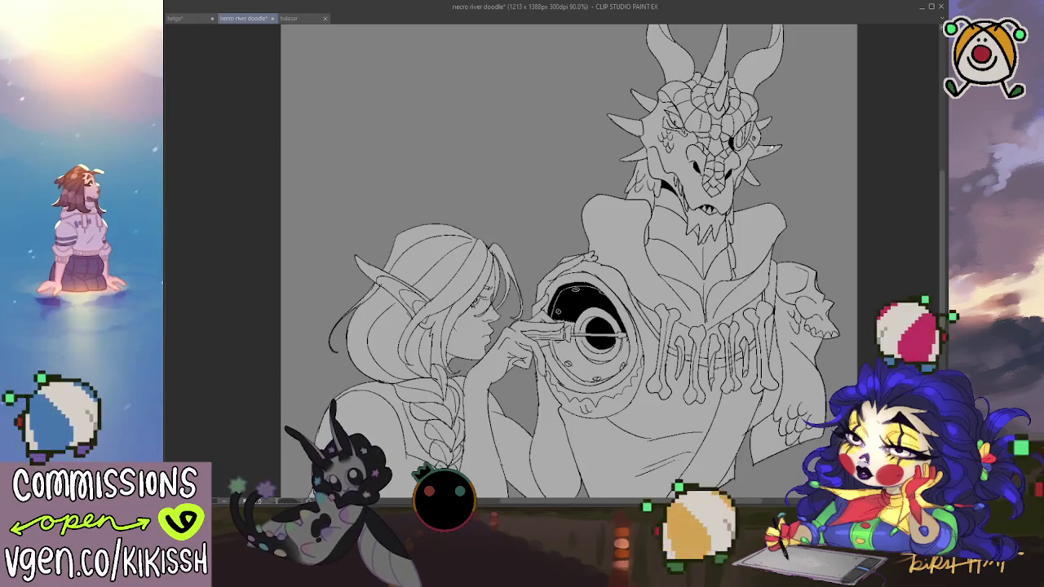
drag(761, 200, 769, 163)
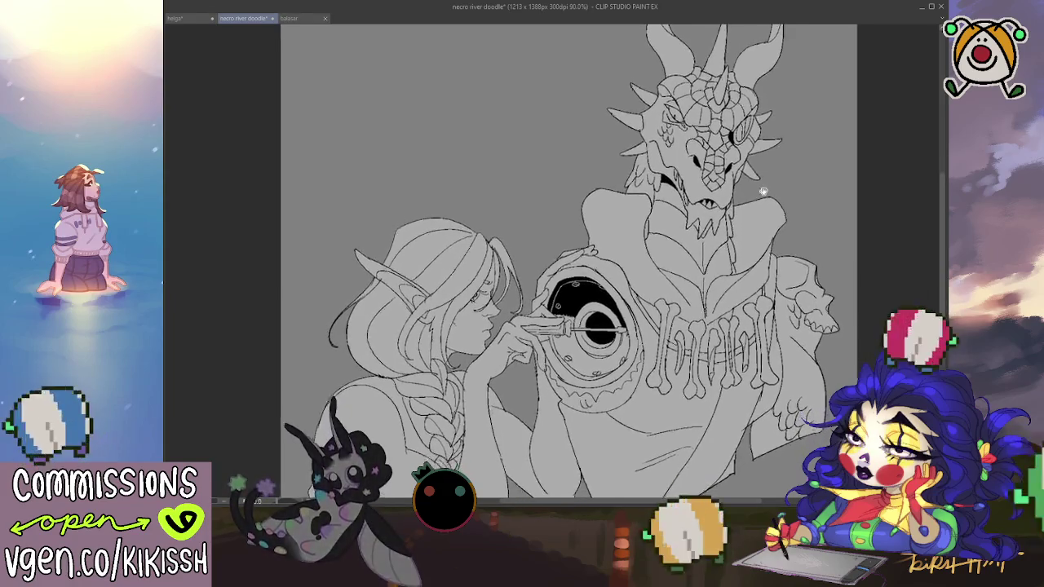